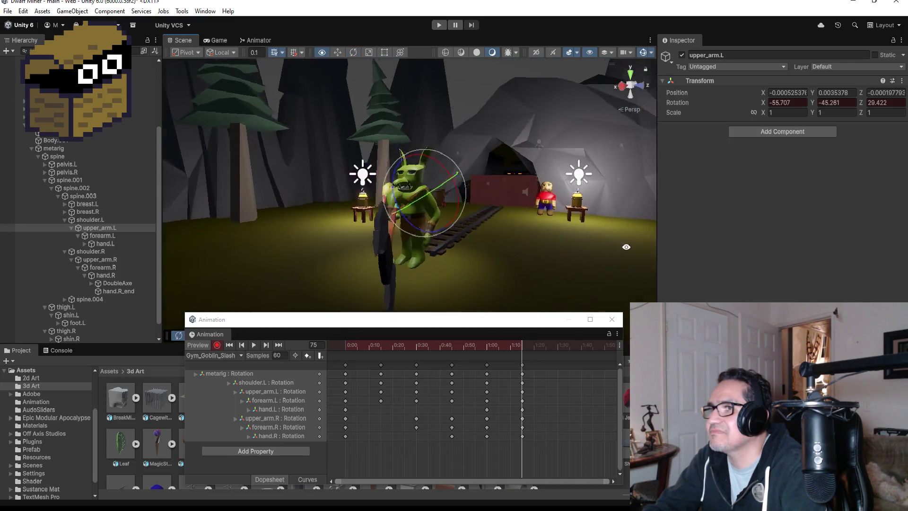
- Stop keyframe recording and play back the existing Gym_Goblin_Slash swing through its last keyframe
left_click(216, 346)
left_click(253, 344)
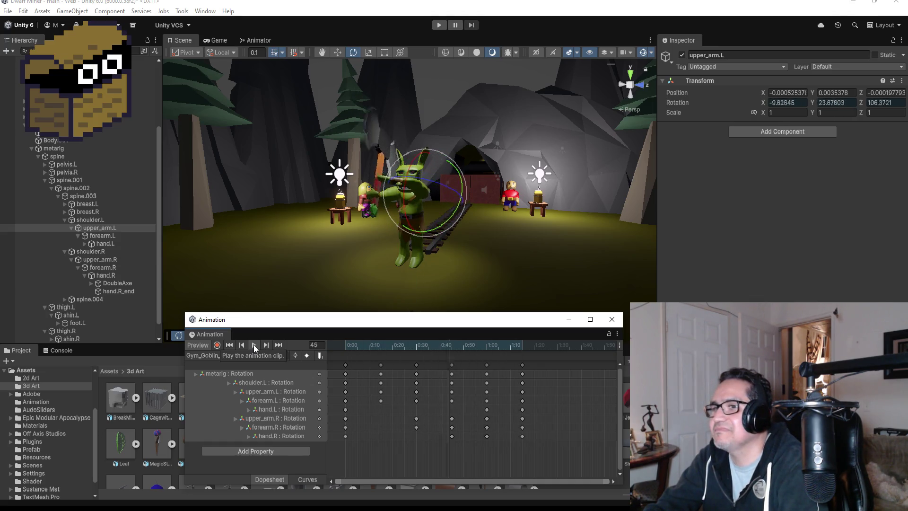
left_click(280, 344)
scroll(554, 388, "down", 1)
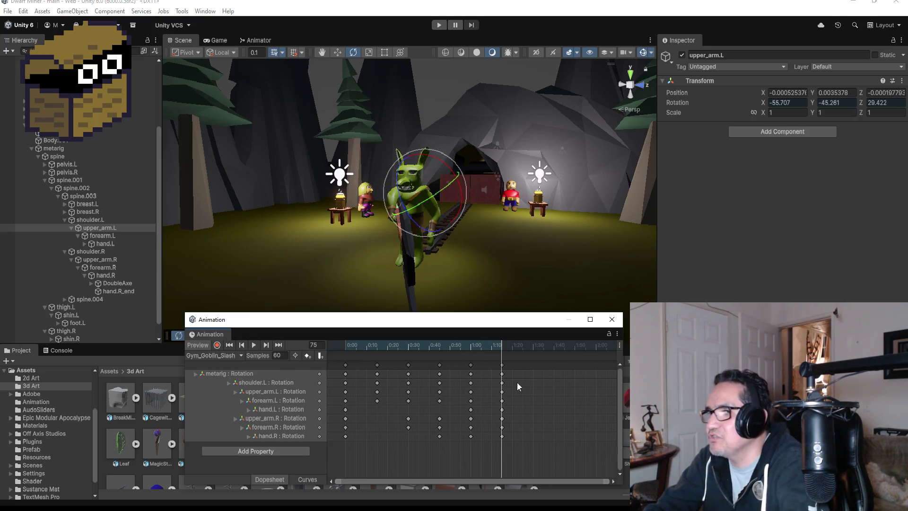
- Step back through the keyframes at 45, 30 and 15 to frame 0, then select all frame-0 keys
left_click(244, 347)
left_click(245, 347)
left_click(245, 347)
left_click(245, 347)
left_click(245, 347)
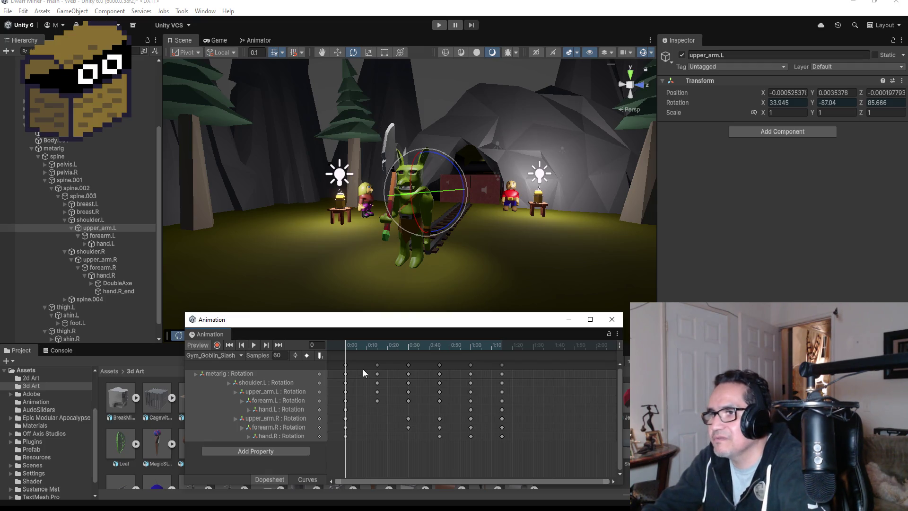
left_click(344, 364)
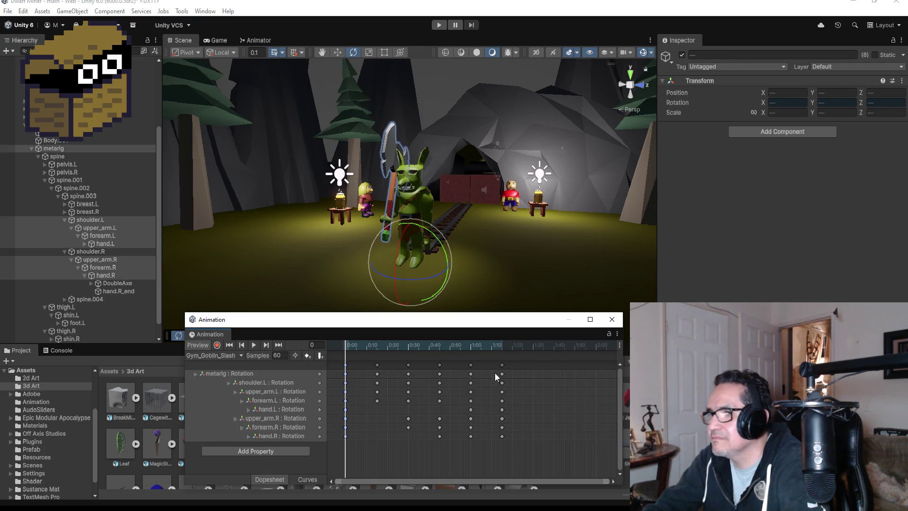
- Paste the copied frame-0 keys near the clip's end and adjust their timing
right_click(532, 367)
left_click(539, 371)
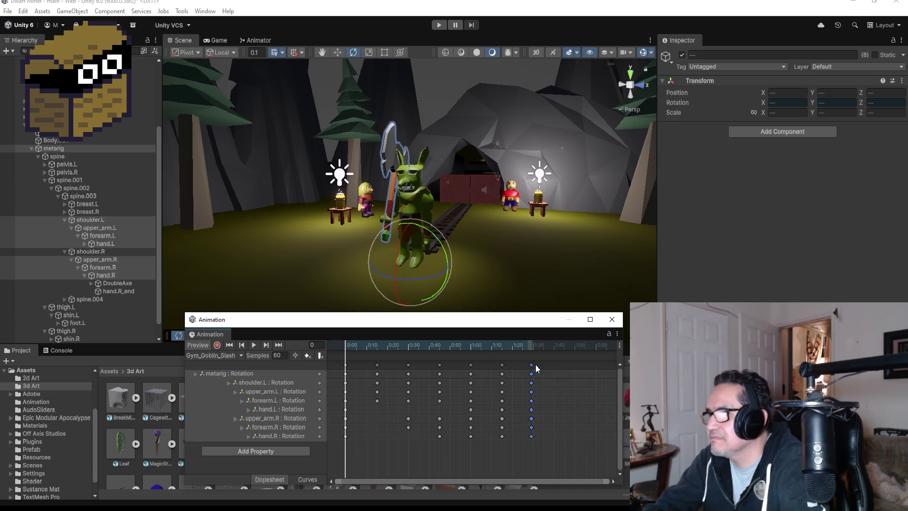
left_click_drag(531, 366, 533, 367)
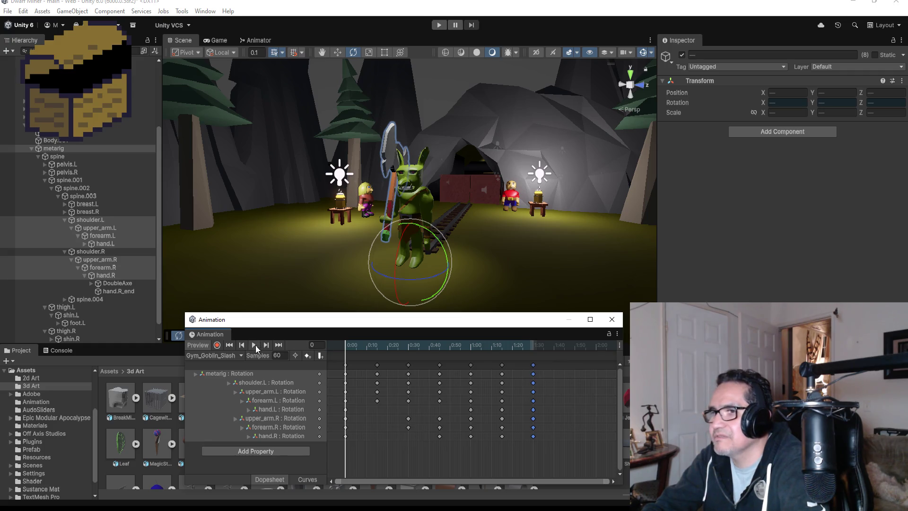
- Preview the extended swing, return to the frame 30 keyframe, and re-enable keyframe recording
left_click(254, 346)
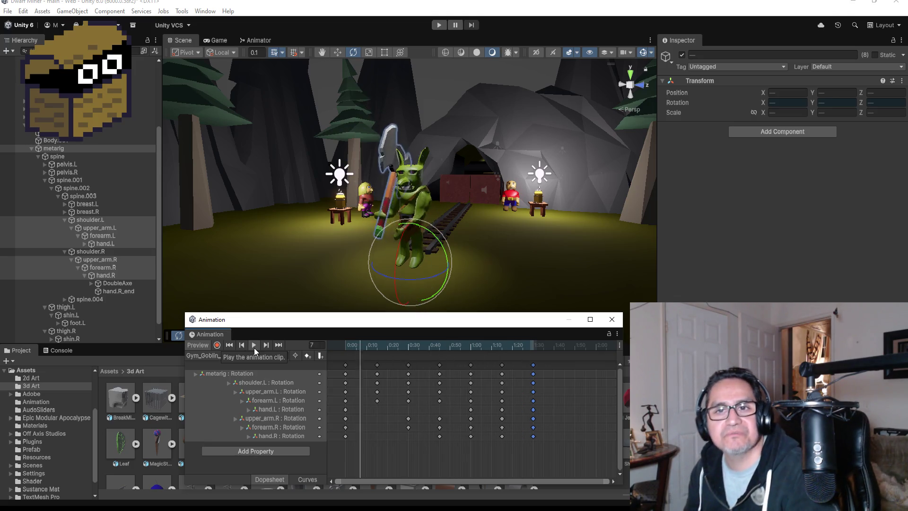
left_click(254, 348)
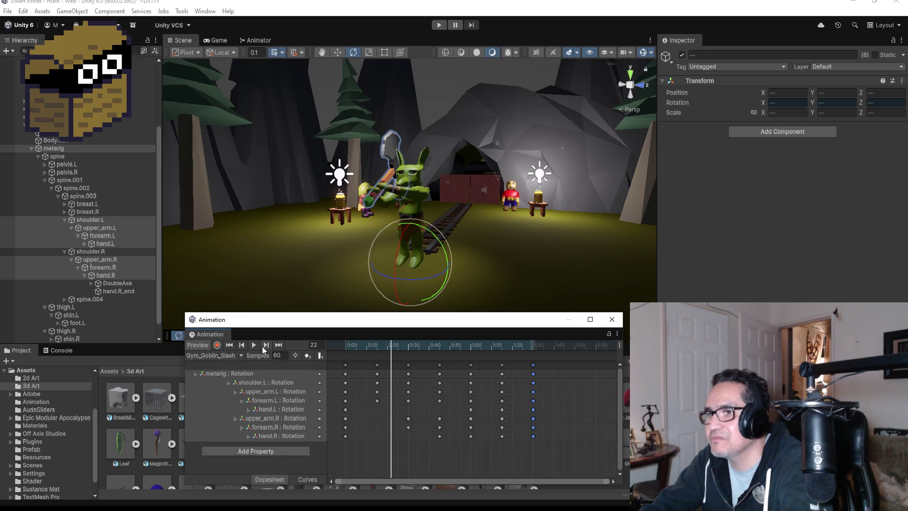
left_click(267, 345)
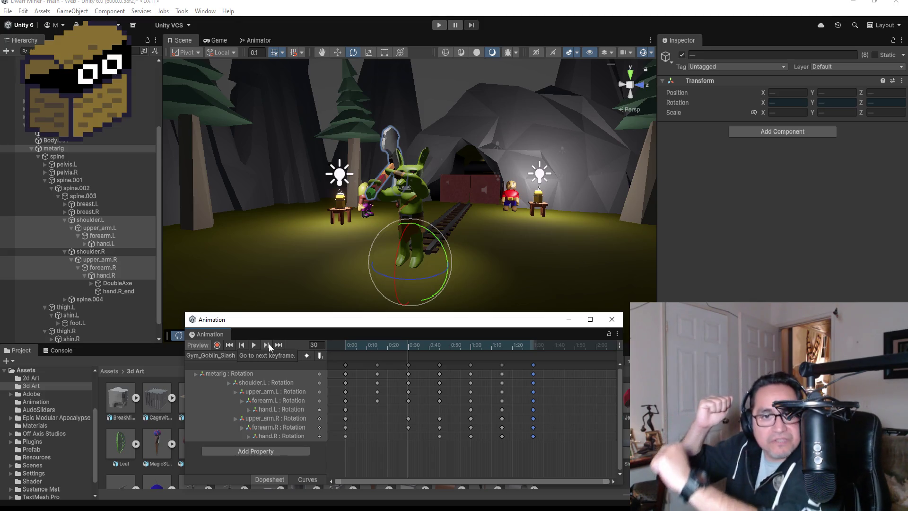
left_click(267, 345)
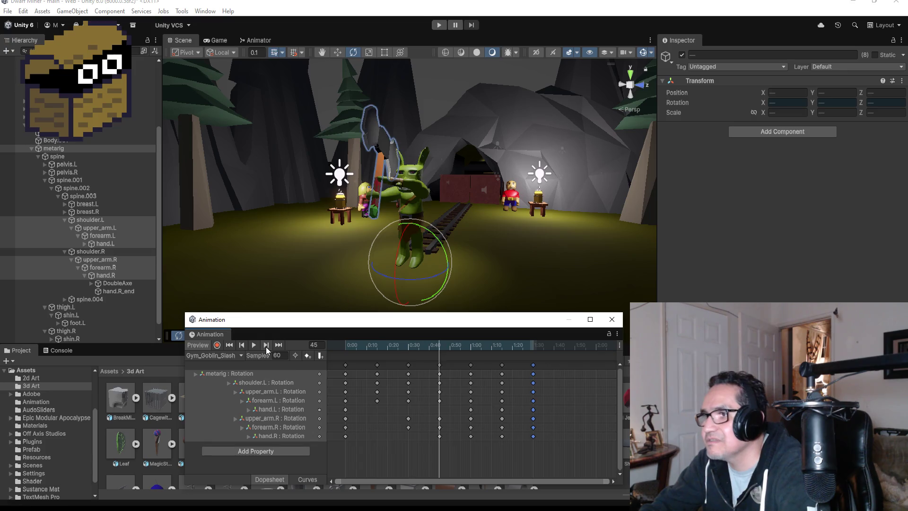
left_click_drag(492, 293, 596, 288)
left_click(242, 345)
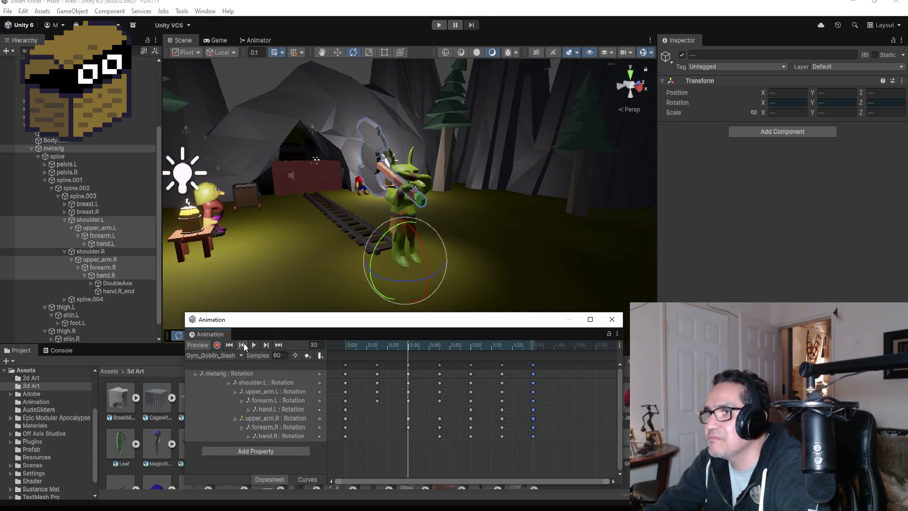
left_click(217, 345)
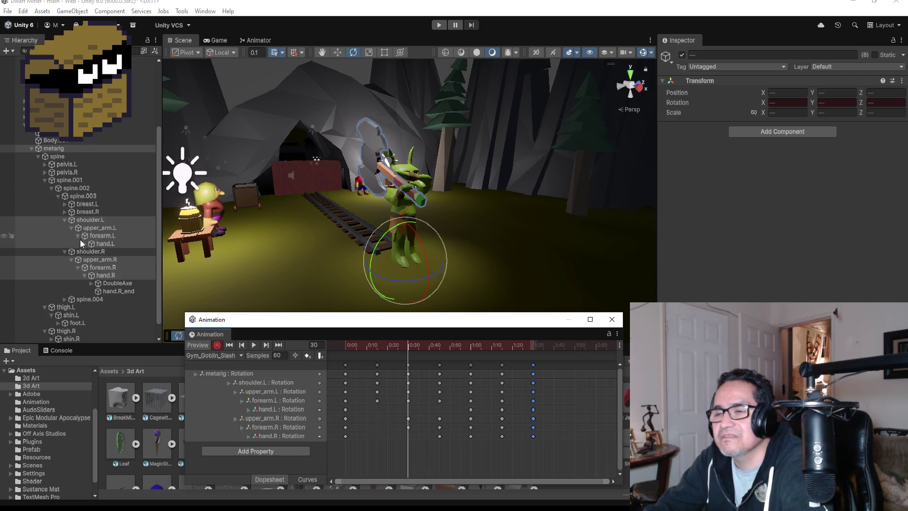
- Snap the Scene view to the goblin's back and try a left-thigh rotation, then undo it
left_click(74, 316)
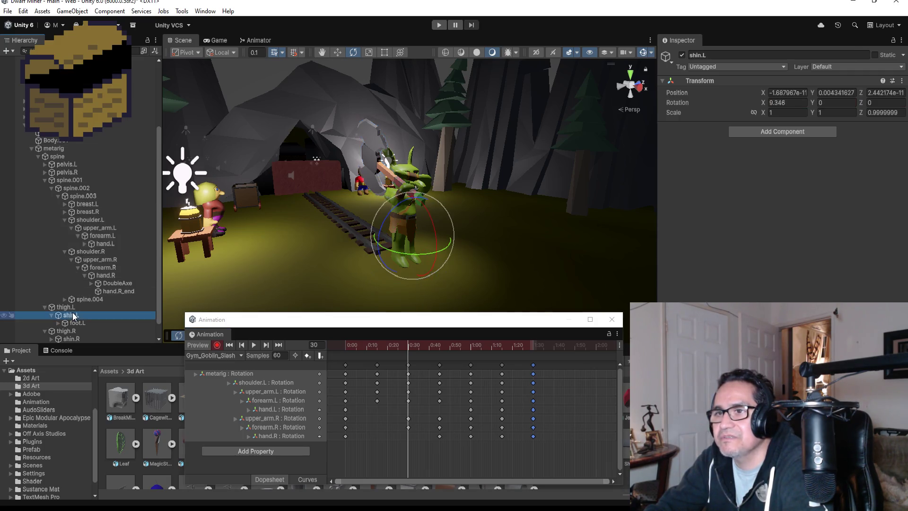
left_click(622, 84)
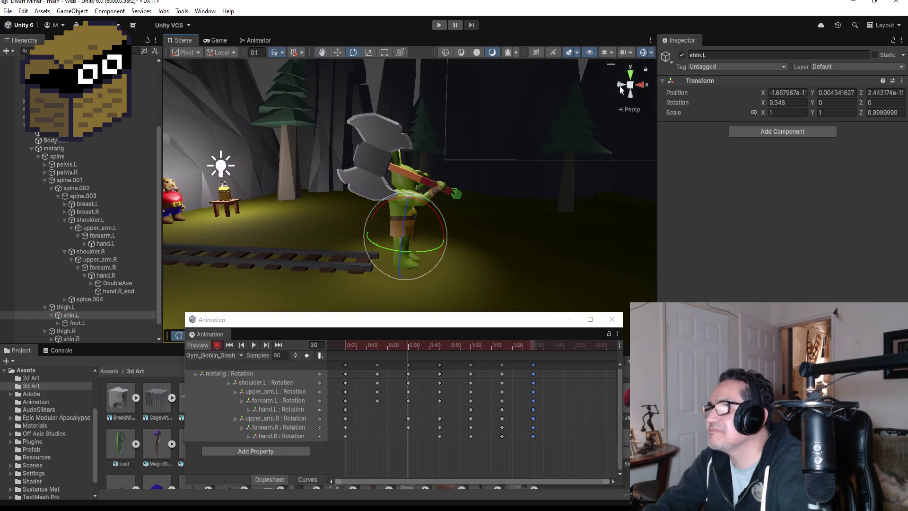
scroll(622, 83, "up", 2)
left_click(623, 83)
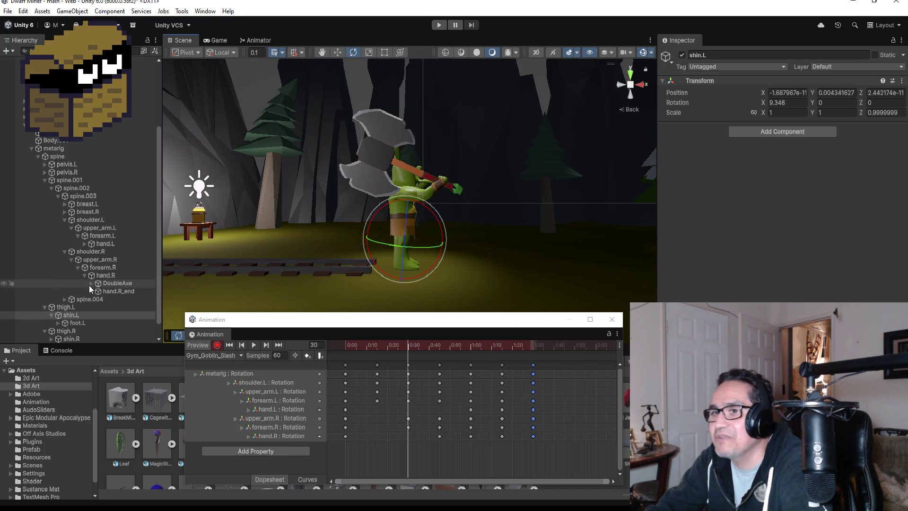
left_click(427, 218)
mouse_move(430, 198)
left_mouse_down()
mouse_move(442, 197)
mouse_move(470, 226)
mouse_move(398, 172)
mouse_move(404, 204)
left_mouse_up()
key("ctrl+z")
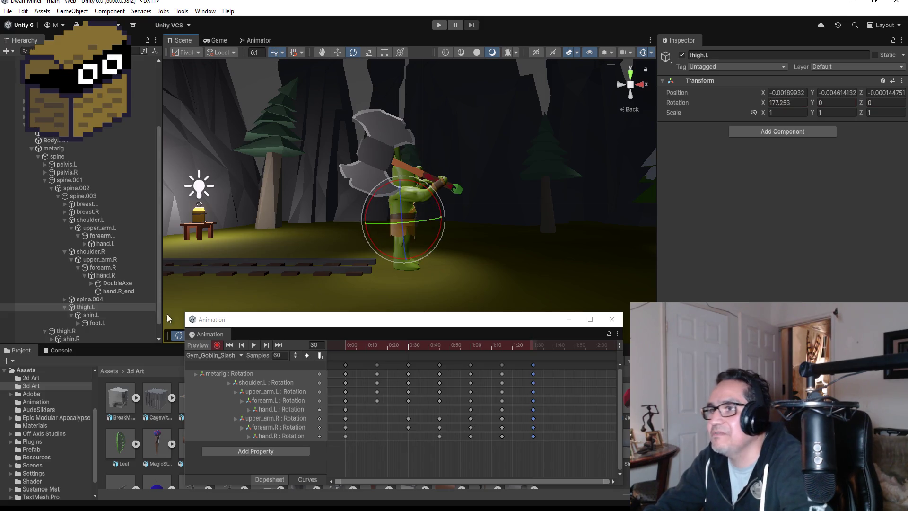
scroll(83, 330, "down", 1)
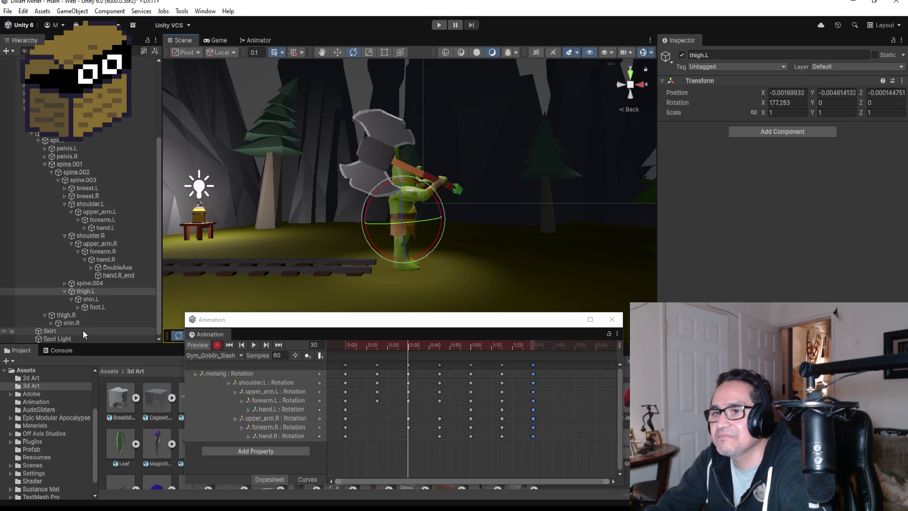
- At frame 30, bend the right shin back, rotate the left thigh forward and tilt the left foot
left_click(83, 323)
left_click_drag(428, 214, 505, 242)
mouse_move(553, 200)
left_mouse_down()
mouse_move(334, 196)
mouse_move(540, 217)
left_mouse_up()
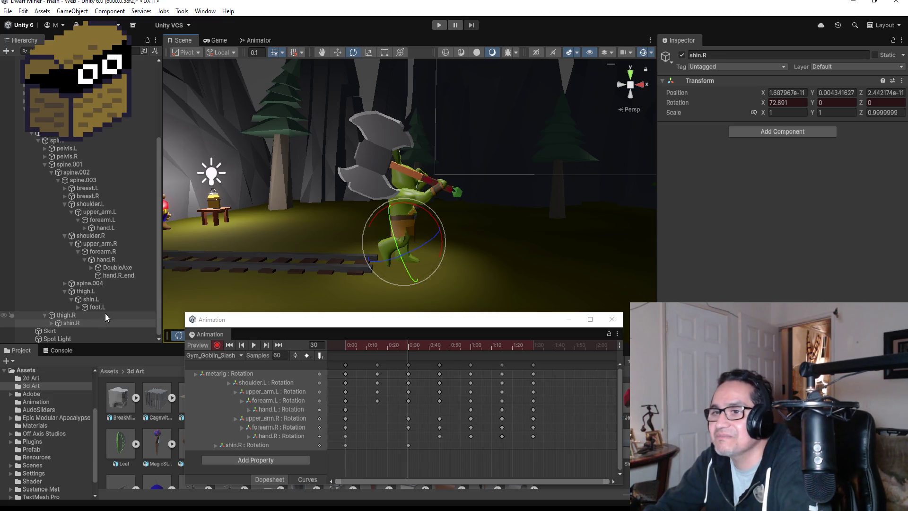
left_click(94, 300)
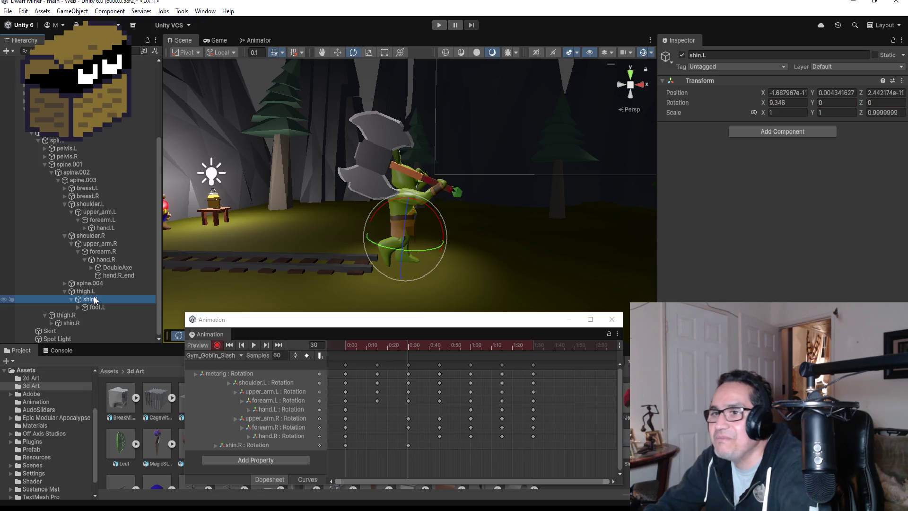
left_click(94, 291)
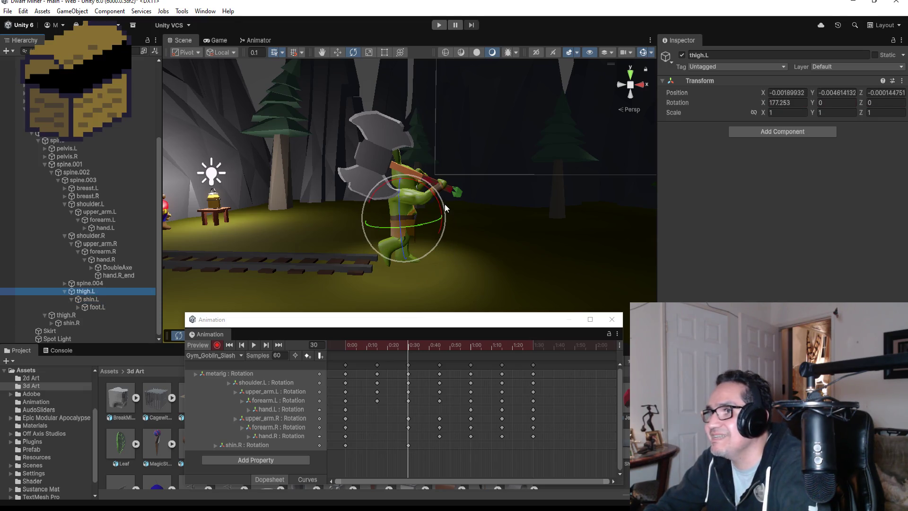
left_click_drag(439, 204, 427, 176)
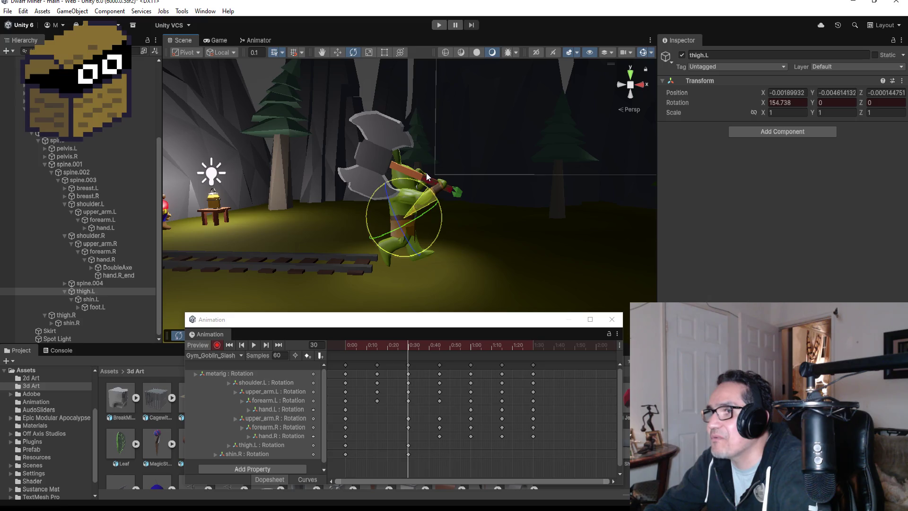
left_click(105, 306)
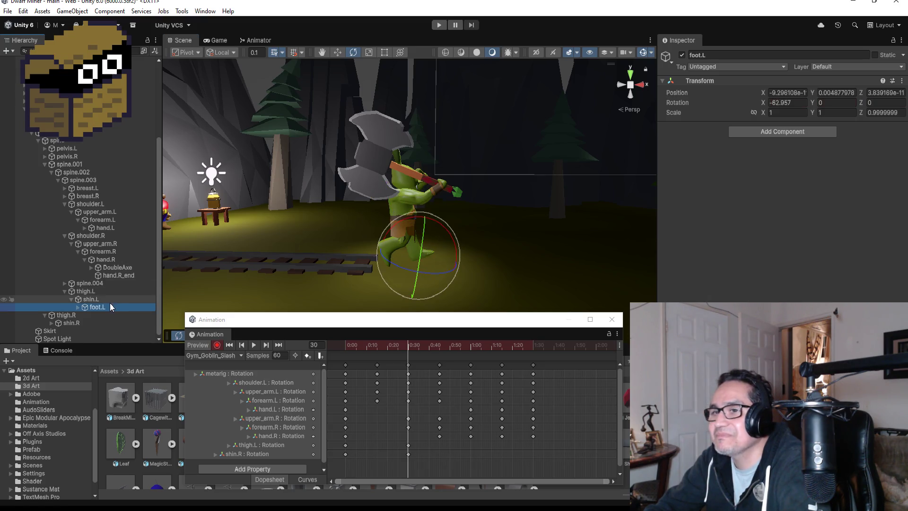
mouse_move(451, 230)
left_mouse_down()
mouse_move(432, 204)
mouse_move(450, 256)
mouse_move(482, 265)
left_mouse_up()
- Turn off recording and play the clip, checking the new leg pose from the front
left_click(217, 345)
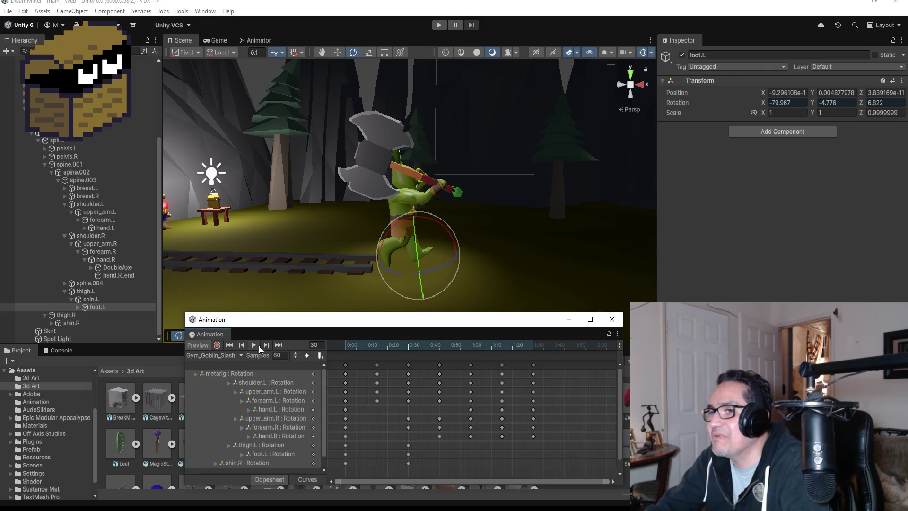
left_click(254, 345)
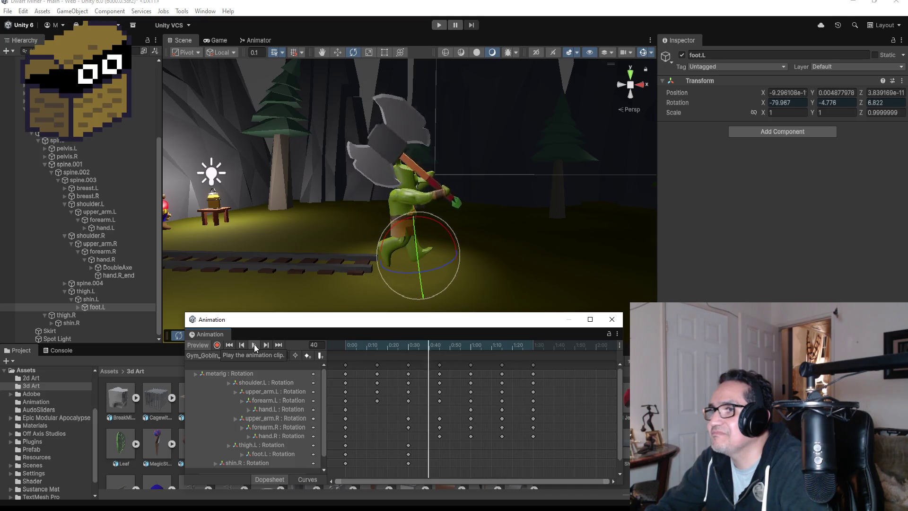
left_click_drag(521, 276, 353, 186)
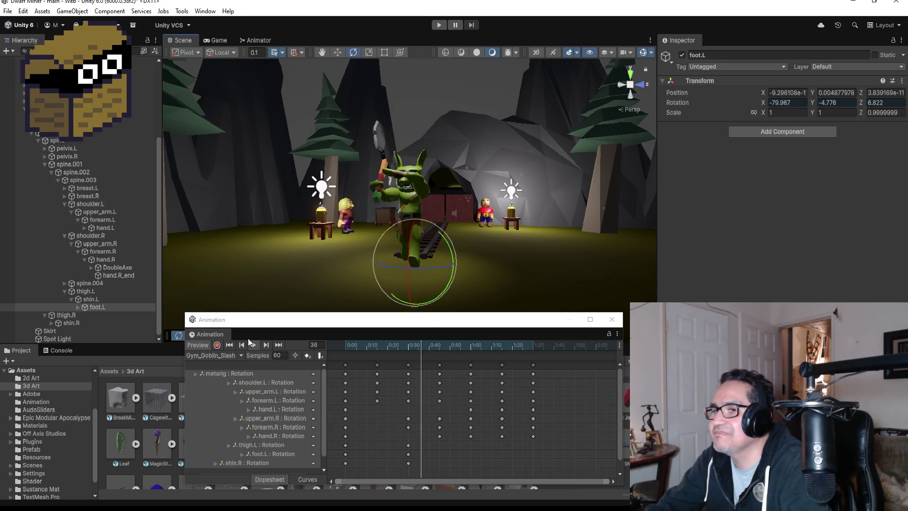
left_click(266, 345)
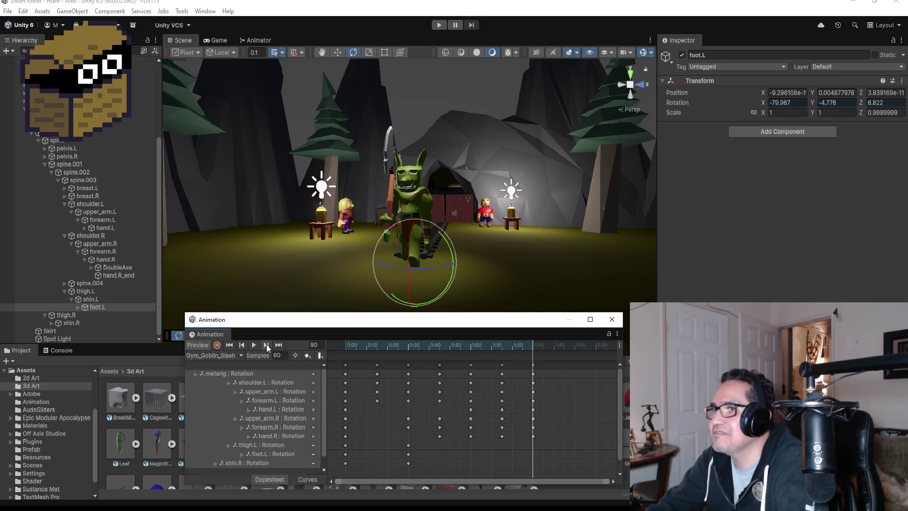
left_click(253, 345)
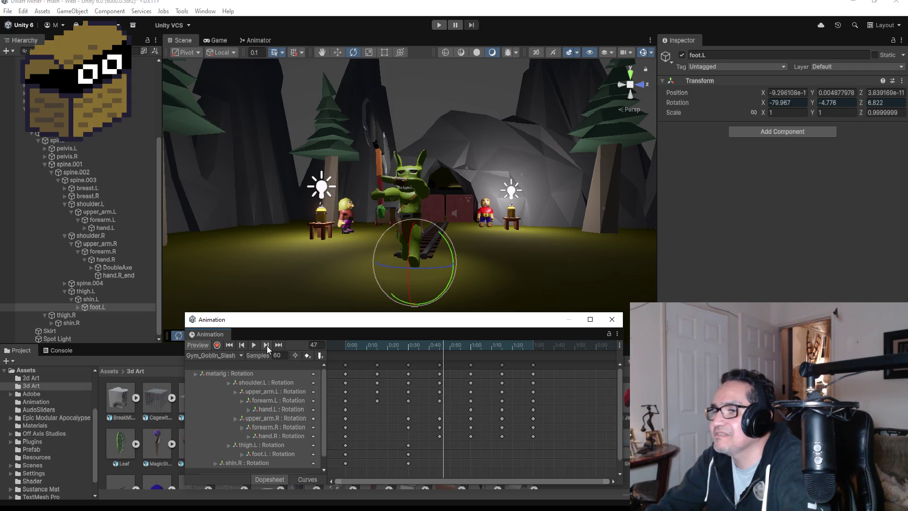
left_click(267, 345)
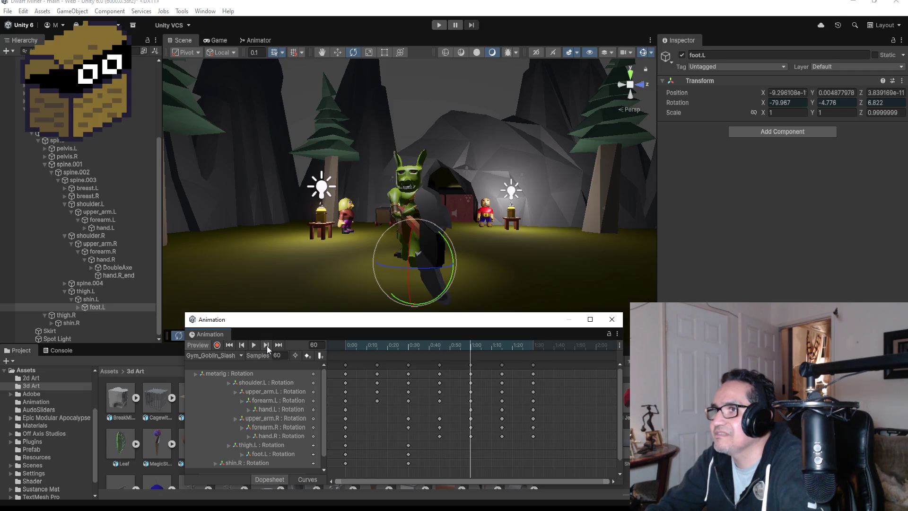
left_click(240, 346)
left_click(242, 346)
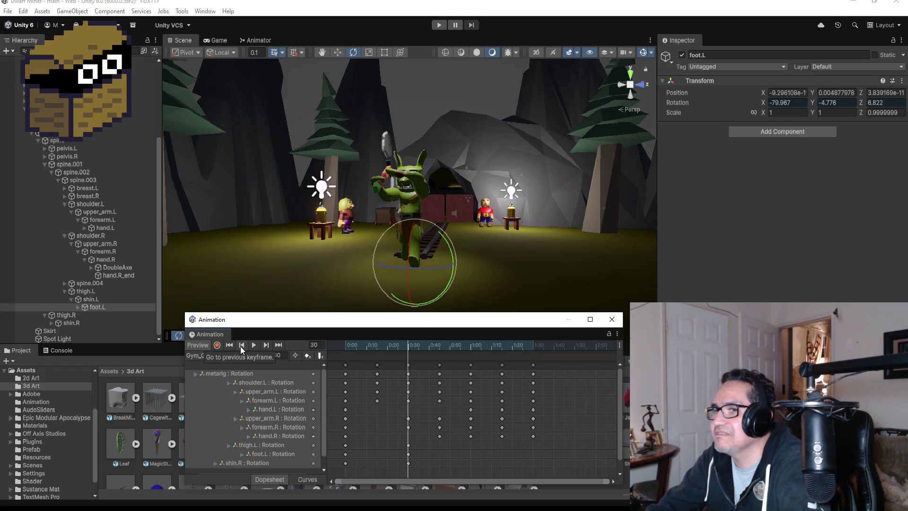
left_click(242, 345)
left_click(266, 345)
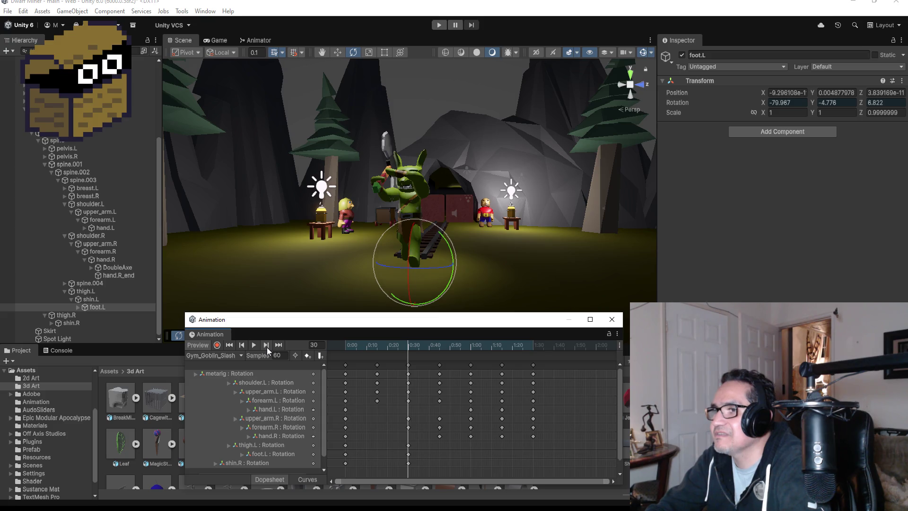
left_click(267, 347)
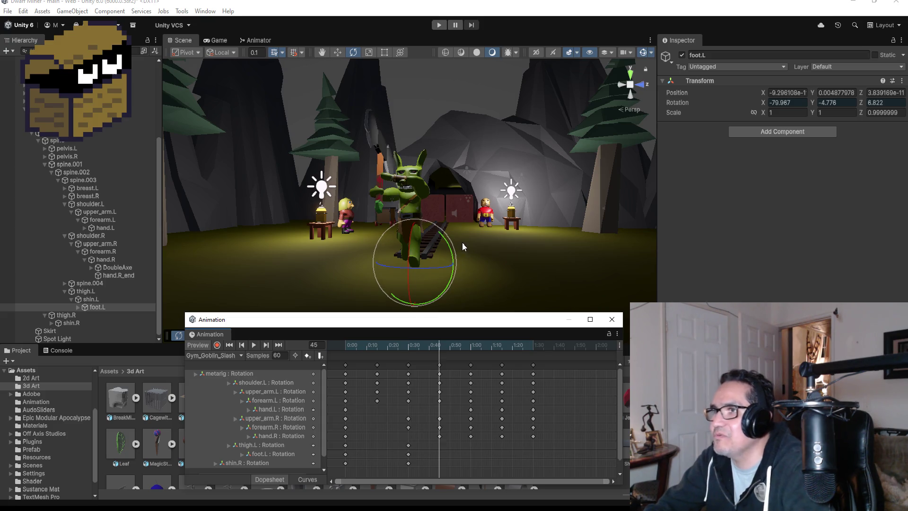
left_click_drag(464, 243, 700, 253)
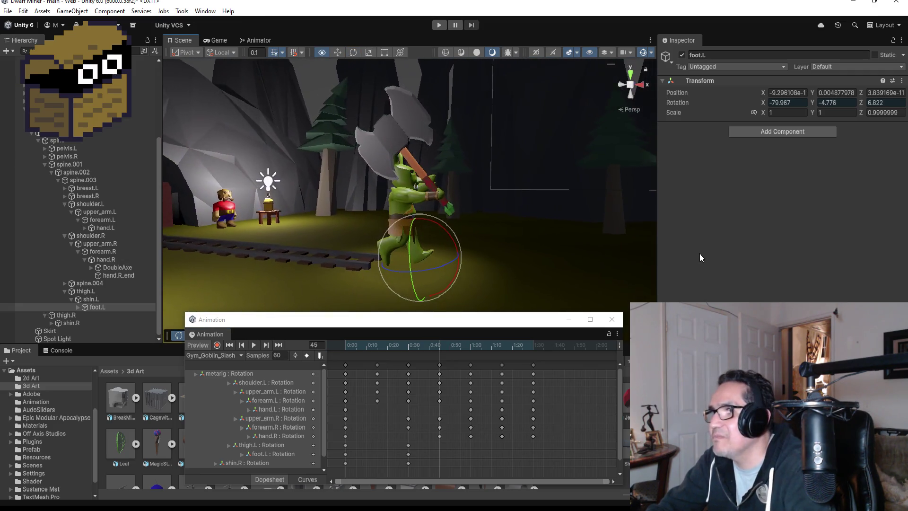
left_click(266, 347)
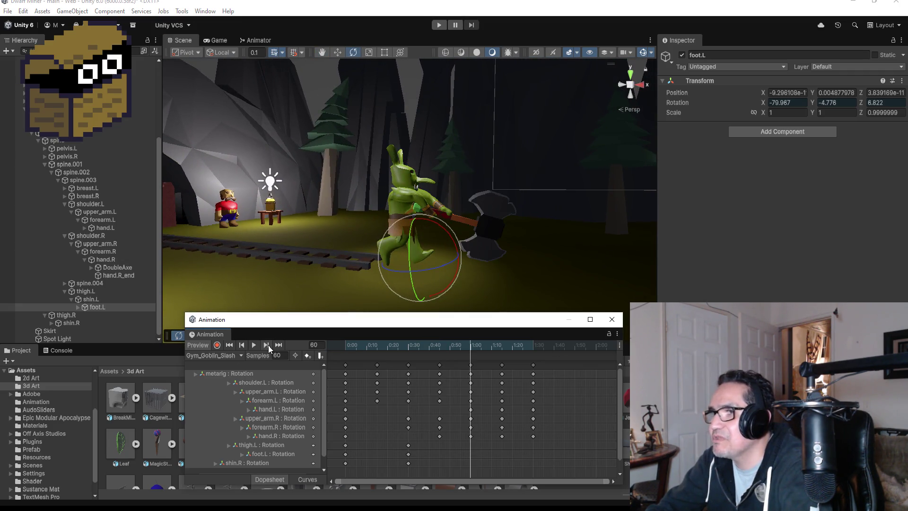
- With recording on, rotate thigh.R back and thigh.L to key both at frame 60
left_click(217, 345)
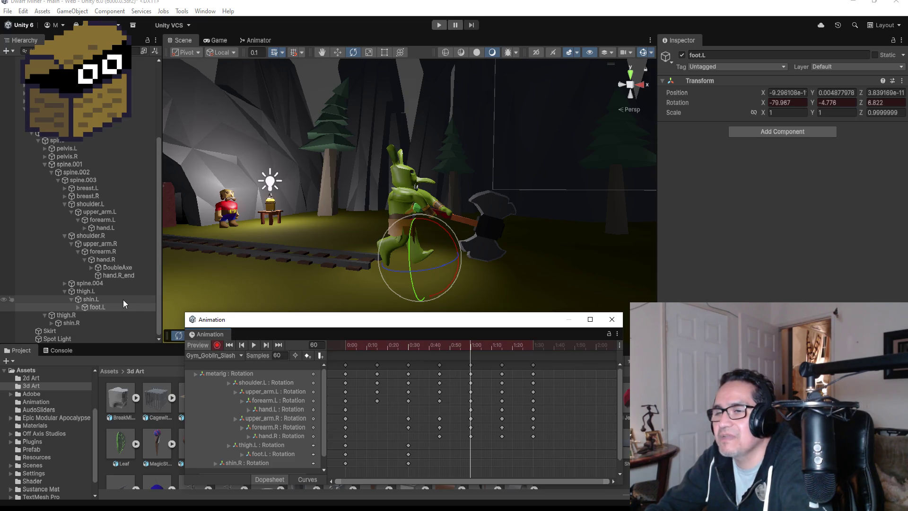
left_click(92, 292)
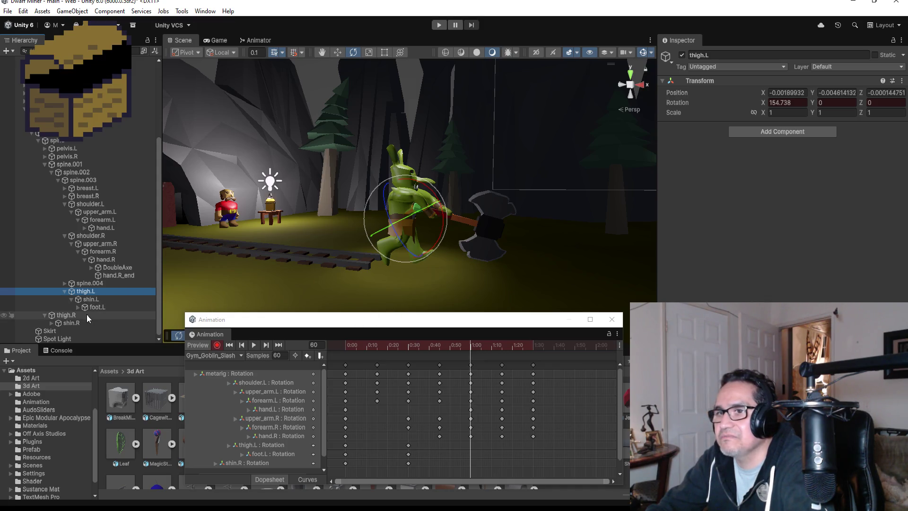
left_click(105, 315)
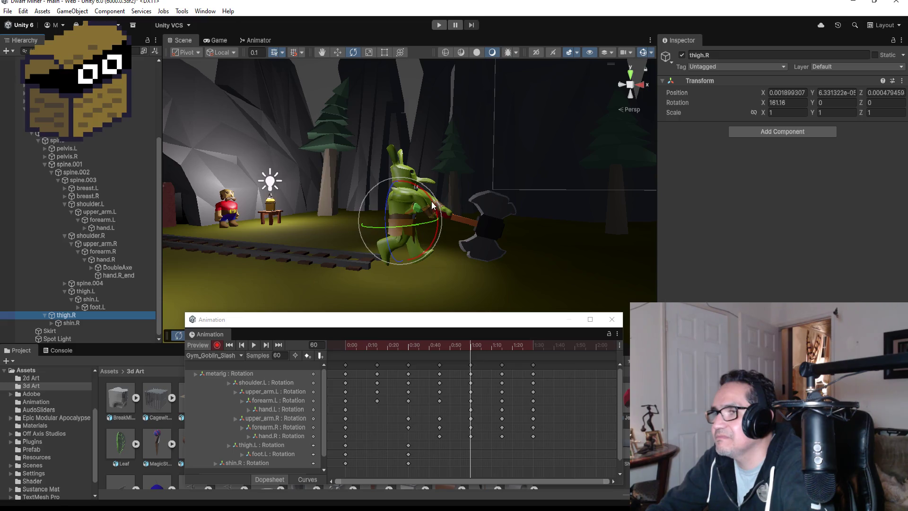
left_click_drag(428, 197, 410, 178)
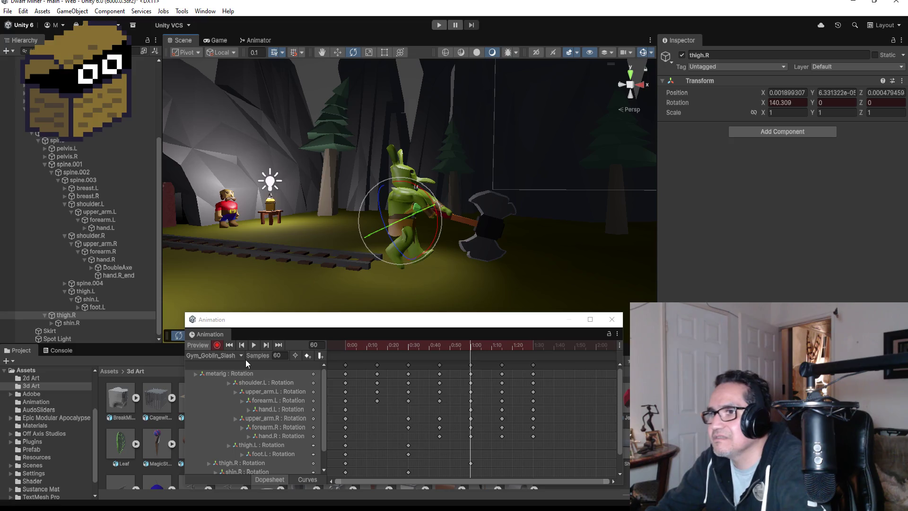
left_click(85, 291)
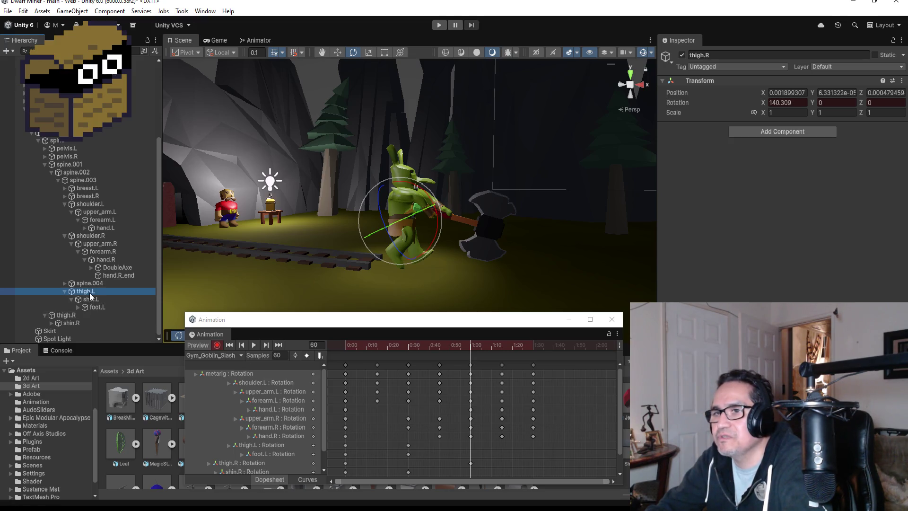
left_click_drag(437, 204, 443, 210)
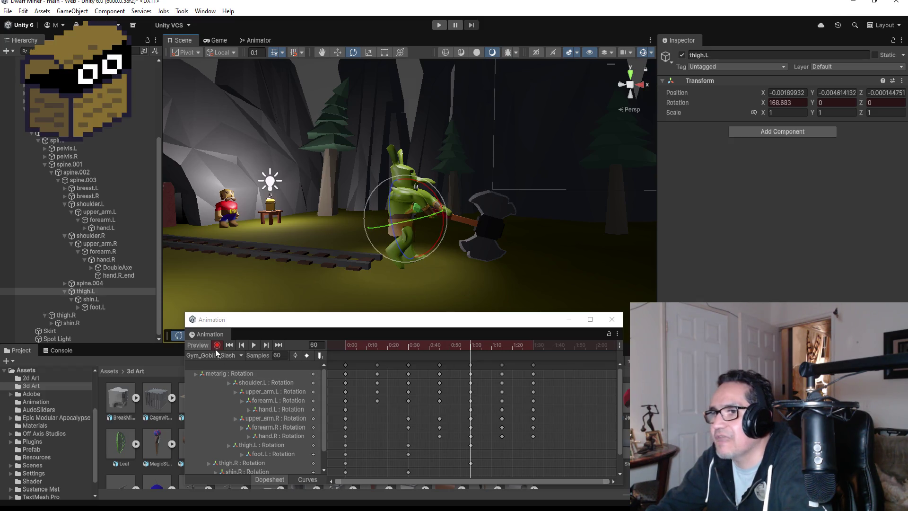
- Preview the swing from the goblin's other side, then stop and step to the frame 60 keyframe
left_click(255, 345)
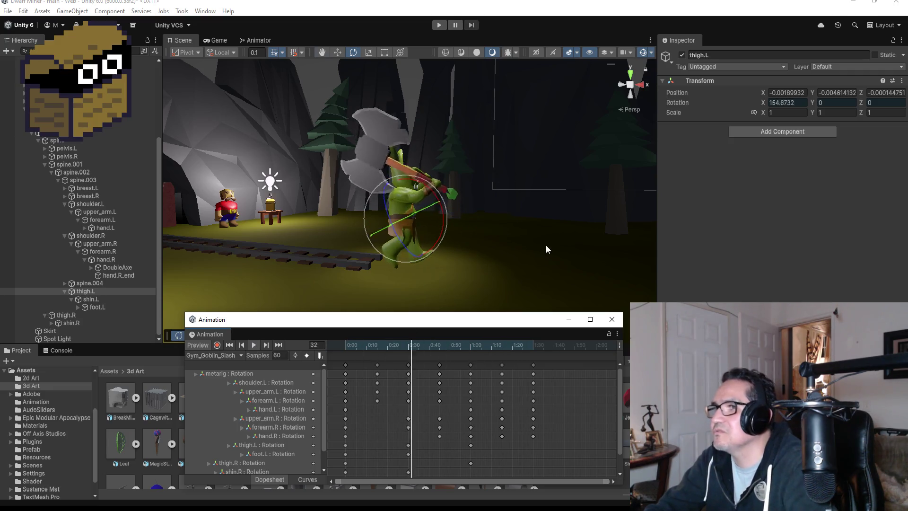
left_click_drag(546, 245, 286, 225)
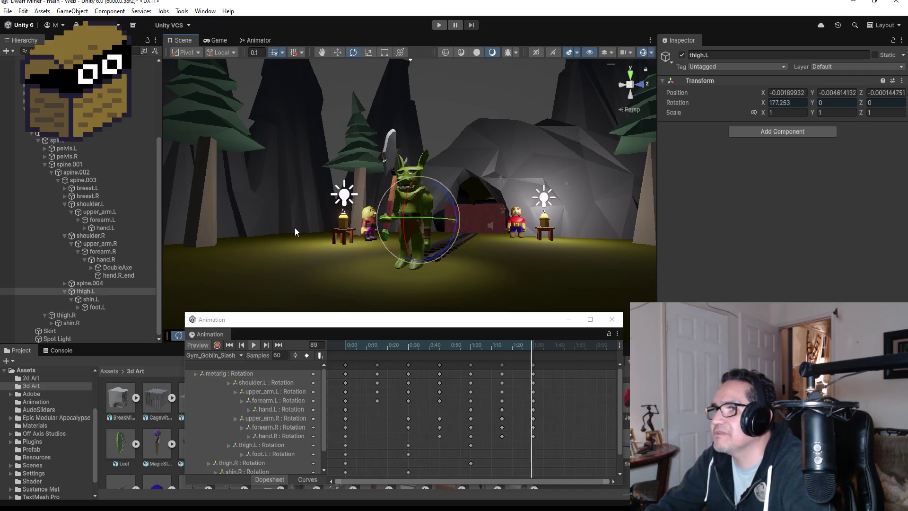
left_click(266, 345)
left_click(266, 344)
left_click(266, 345)
left_click(266, 345)
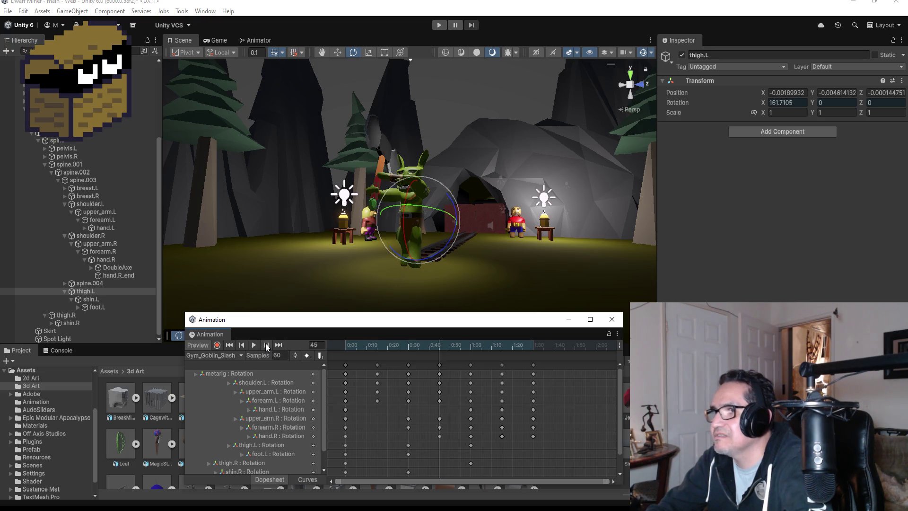
left_click(267, 345)
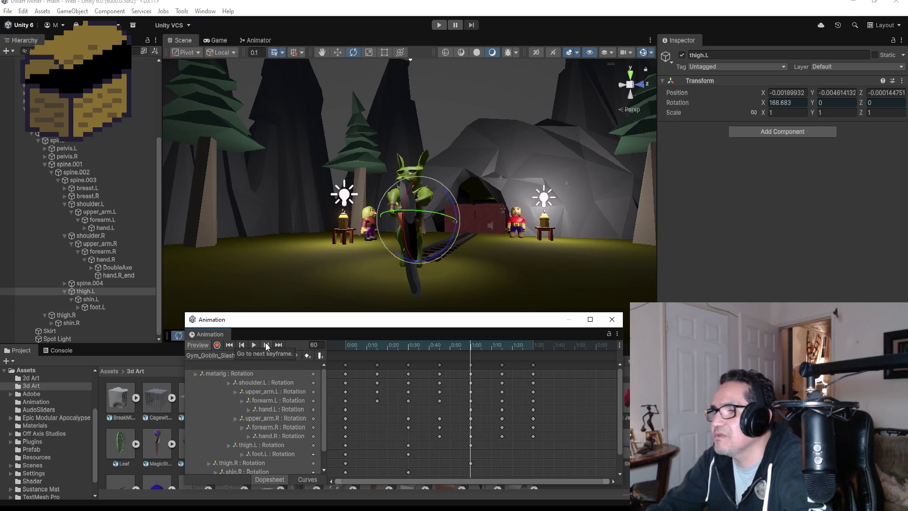
- At frame 75 with recording on, rotate the left thigh and left foot from a back view
left_click(266, 345)
mouse_move(544, 265)
left_mouse_down()
mouse_move(693, 265)
mouse_move(307, 262)
left_mouse_up()
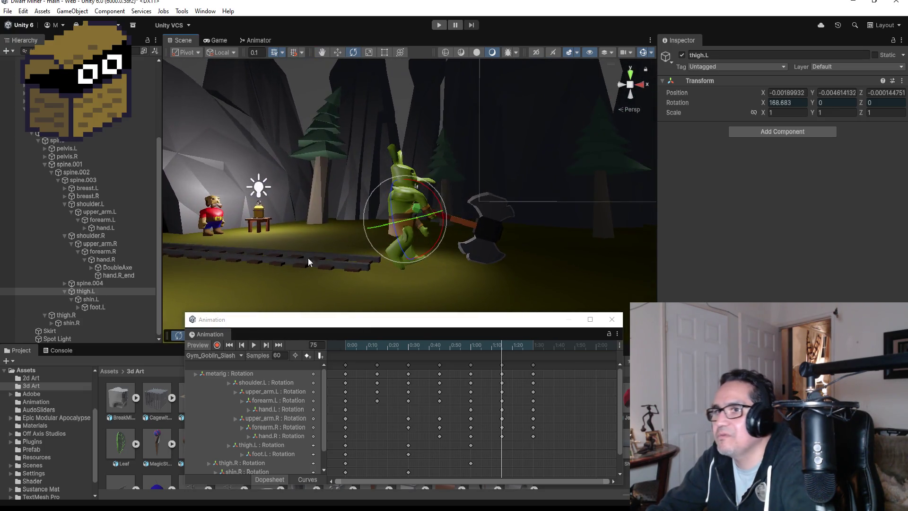
left_click(217, 345)
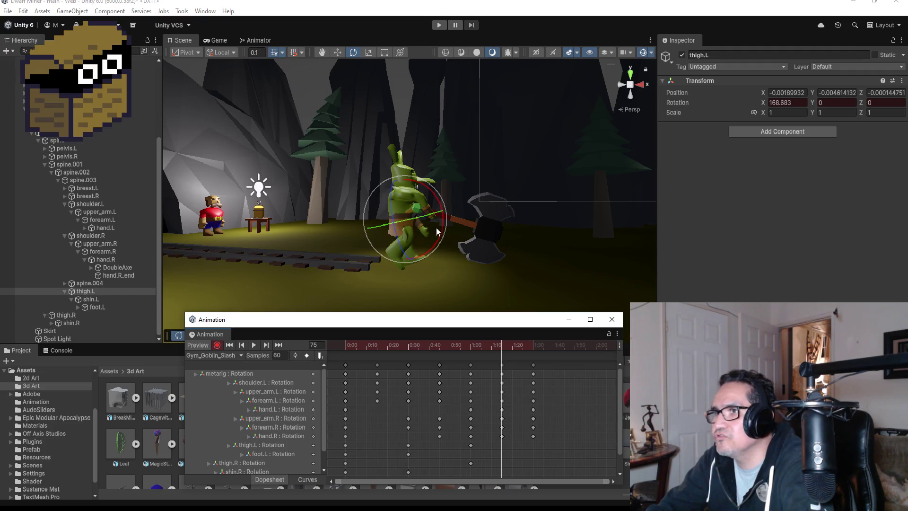
left_click_drag(380, 214, 475, 243)
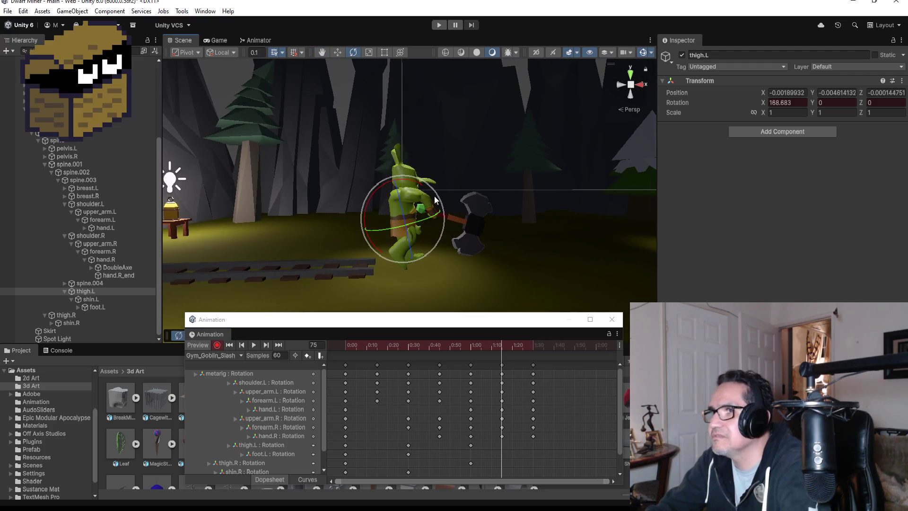
left_click(616, 85)
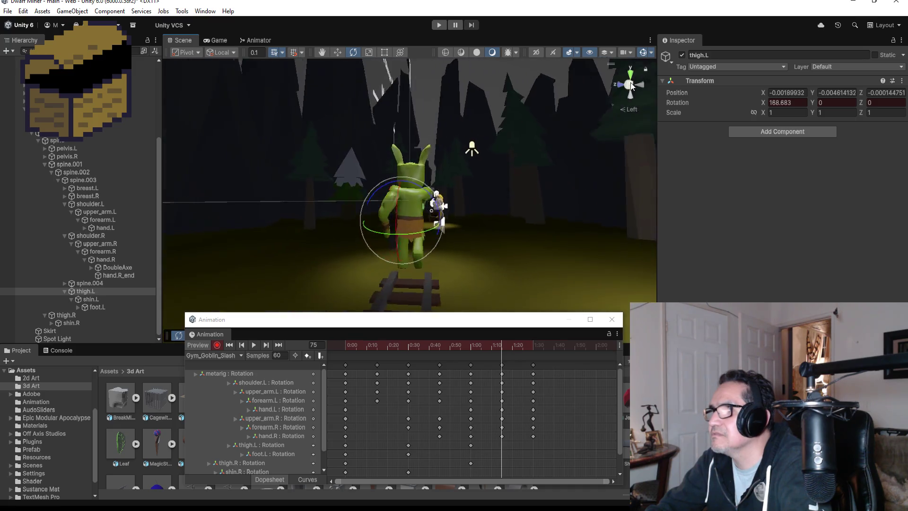
left_click(620, 85)
left_click_drag(430, 192, 424, 223)
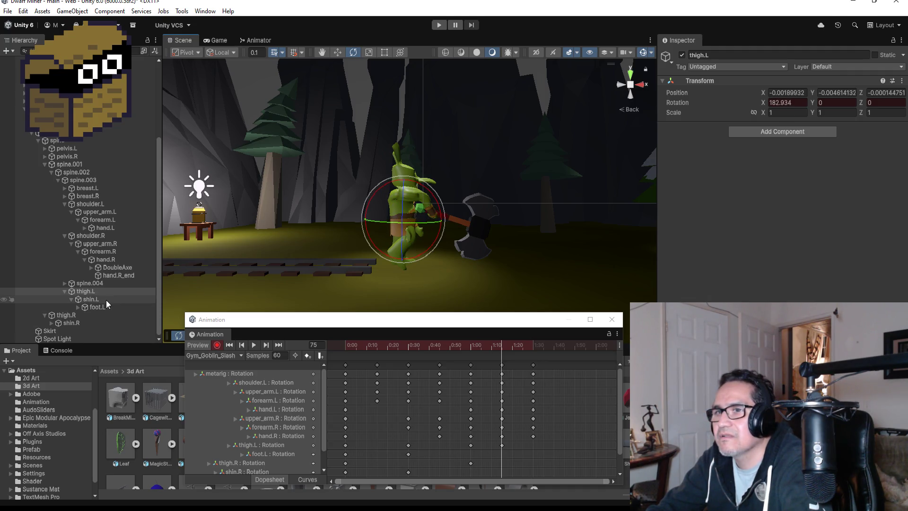
left_click(106, 300)
left_click(104, 307)
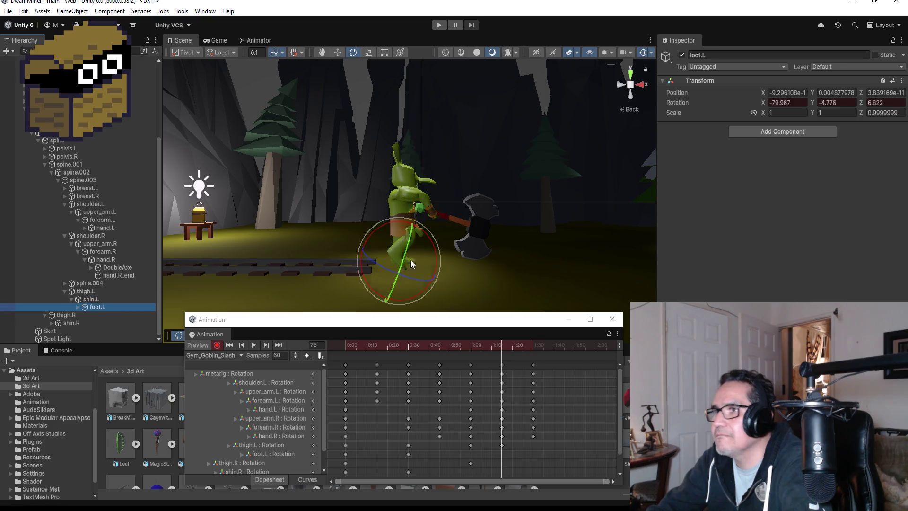
left_click_drag(420, 232, 430, 235)
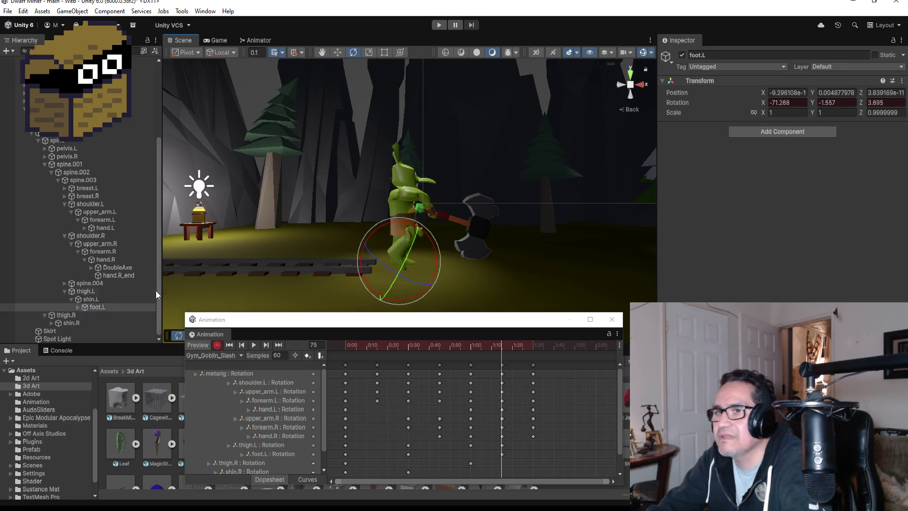
- Undo an accidental shin.R rotation, then reselect thigh.R from a side view
left_click_drag(66, 315, 91, 298)
key("Down")
left_click_drag(440, 220, 425, 192)
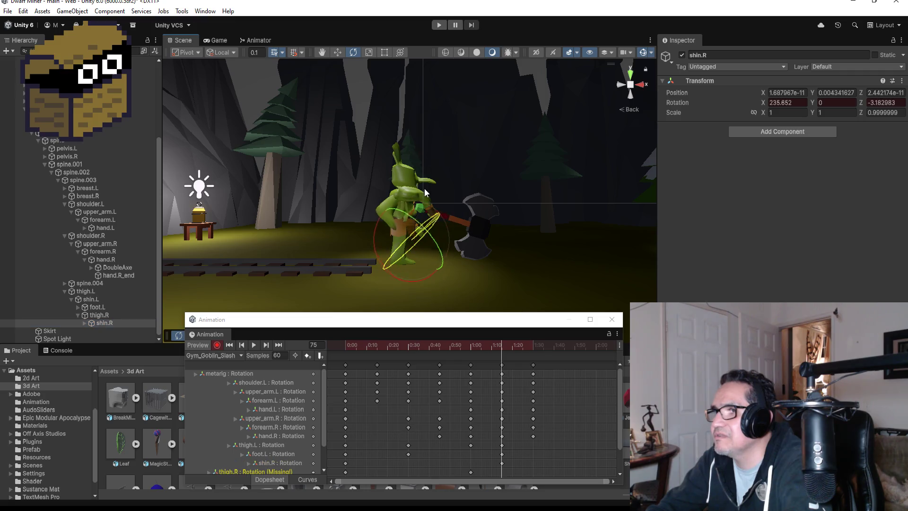
key("ctrl+z")
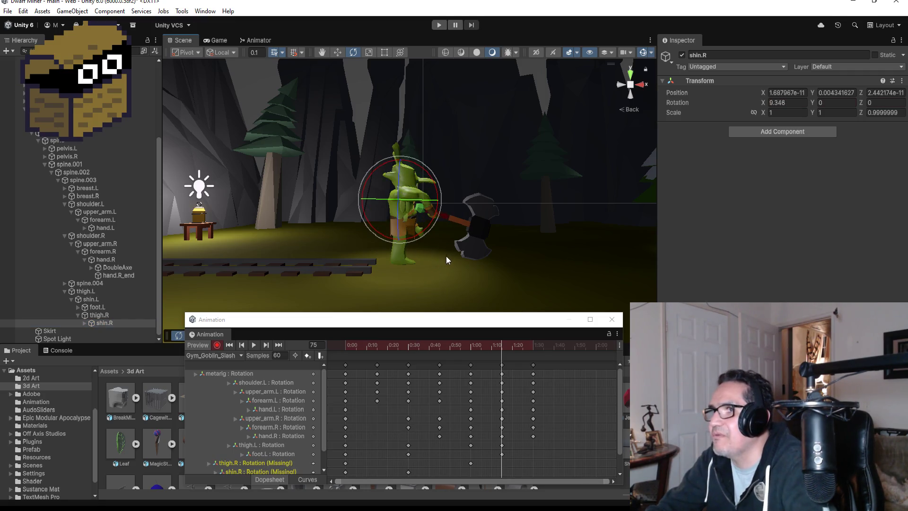
left_click_drag(487, 251, 358, 254)
left_click(390, 256)
left_click(403, 257)
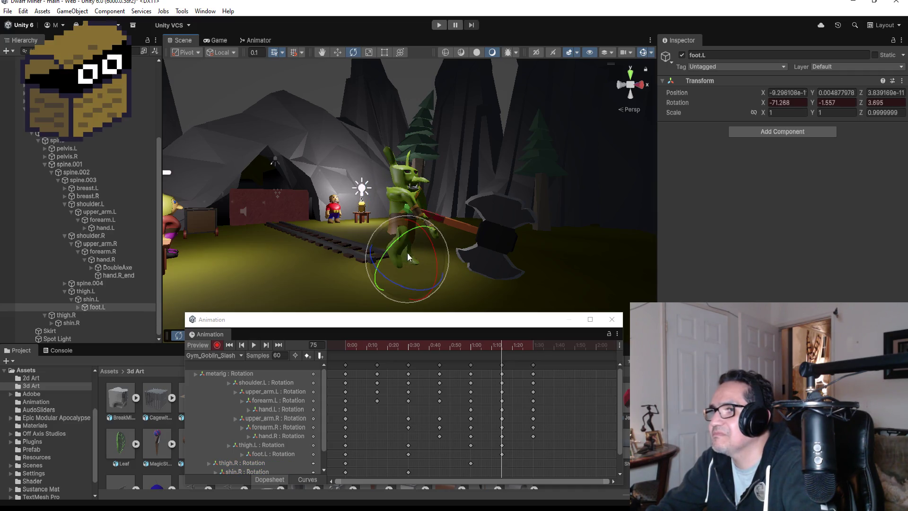
left_click_drag(408, 257, 495, 250)
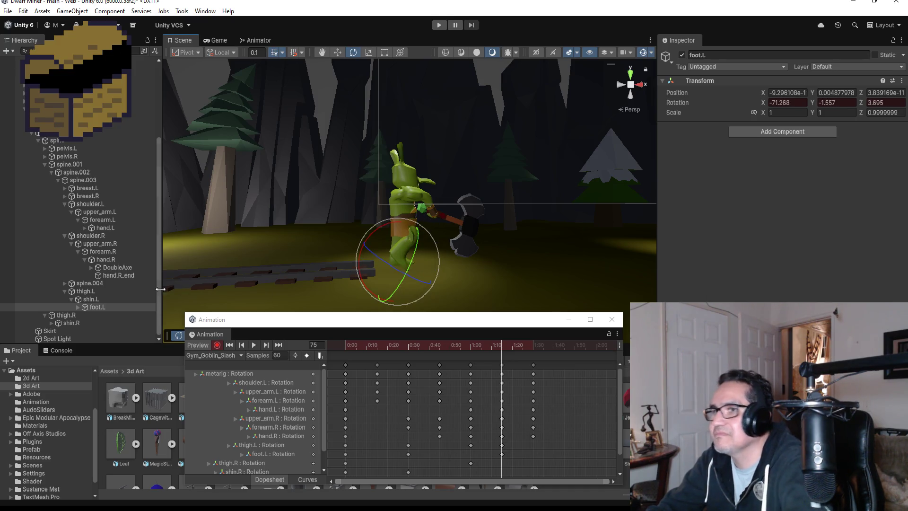
left_click(81, 313)
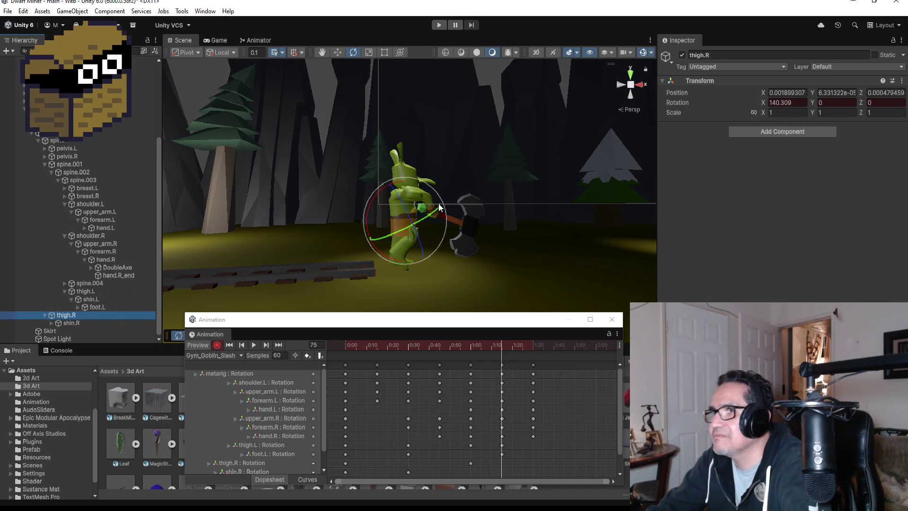
- Bend the right shin at frame 75, then rotate it slightly further
left_click(71, 323)
left_click_drag(443, 219, 407, 227)
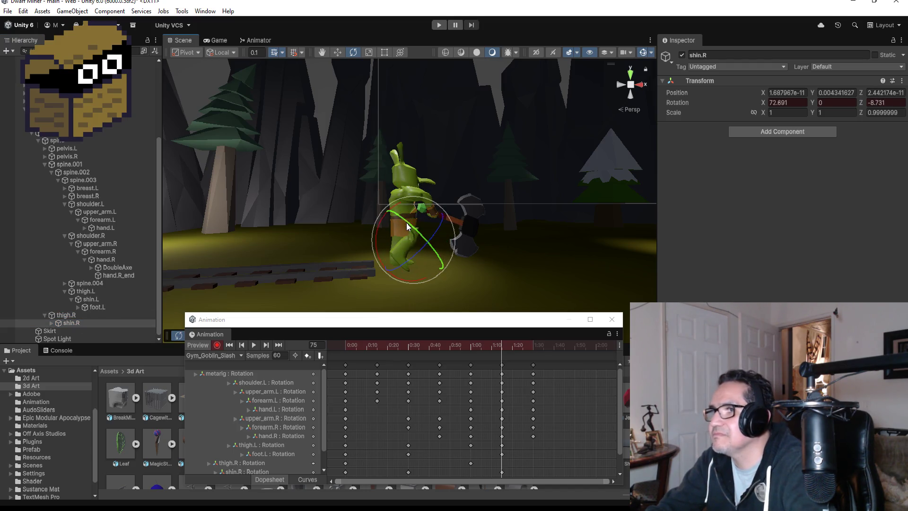
mouse_move(489, 241)
left_mouse_down()
mouse_move(450, 231)
mouse_move(423, 167)
mouse_move(432, 233)
mouse_move(523, 250)
left_mouse_up()
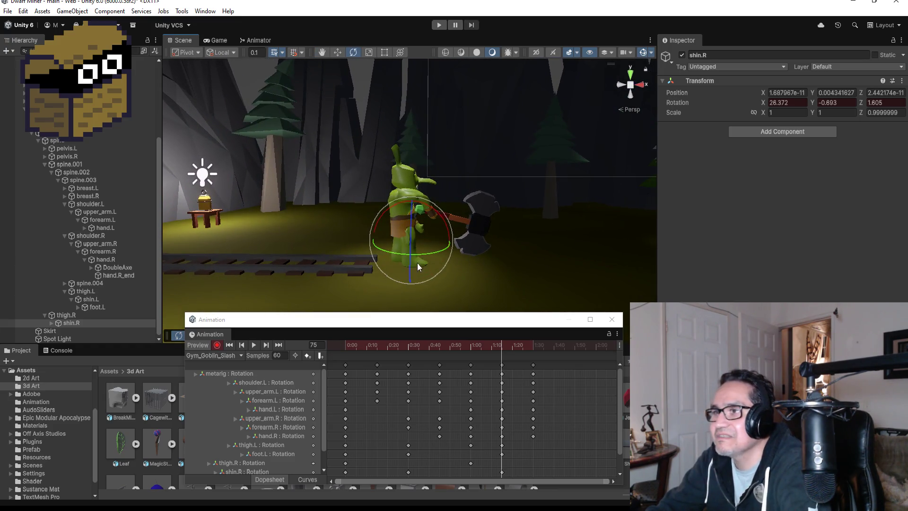
left_click_drag(437, 215, 447, 213)
- Rotate the right thigh to X 155.568, stop recording, and jump to the next keyframe
left_click(71, 314)
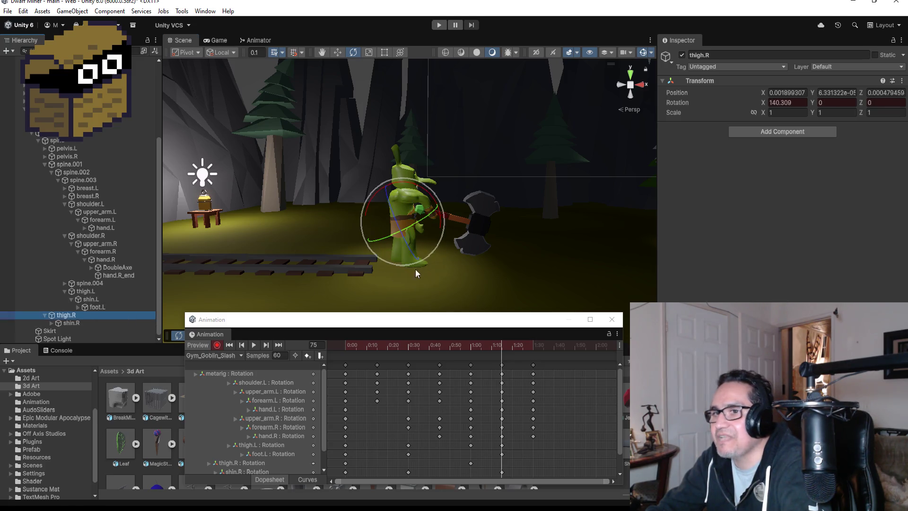
left_click_drag(420, 182, 440, 186)
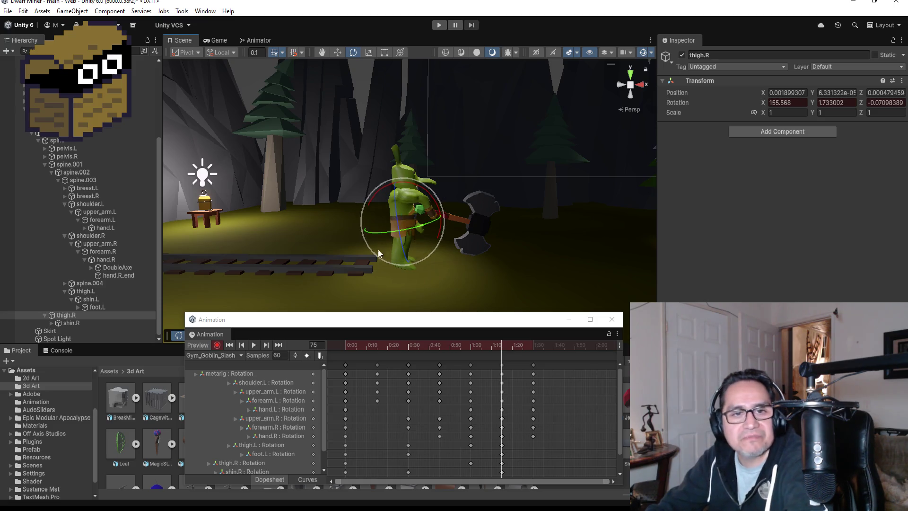
left_click(217, 345)
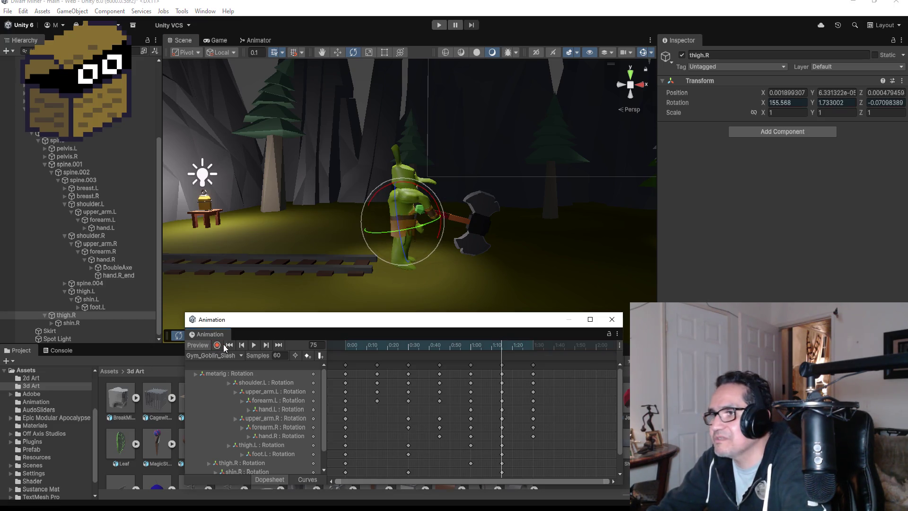
left_click(278, 346)
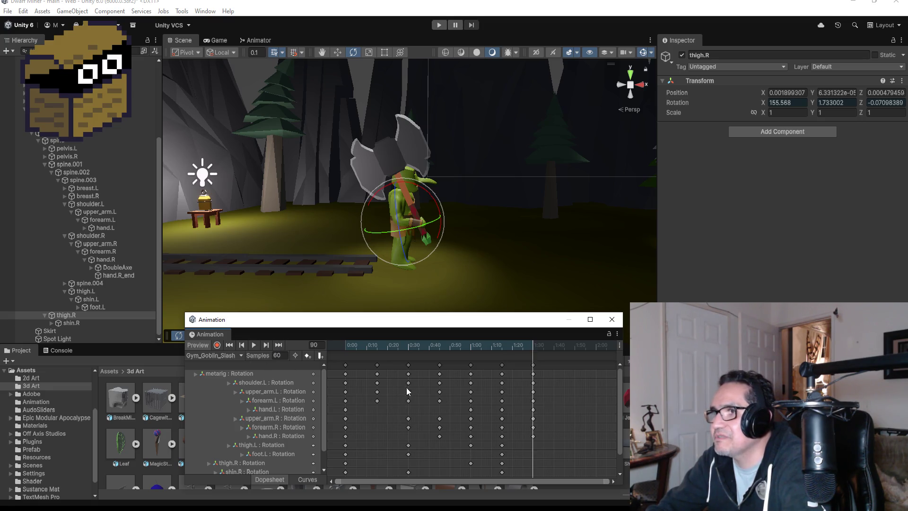
- Preview the full Gym_Goblin_Slash swing from the goblin's front, then close the Animation window
left_click_drag(559, 164, 208, 163, "alt")
left_click(253, 348)
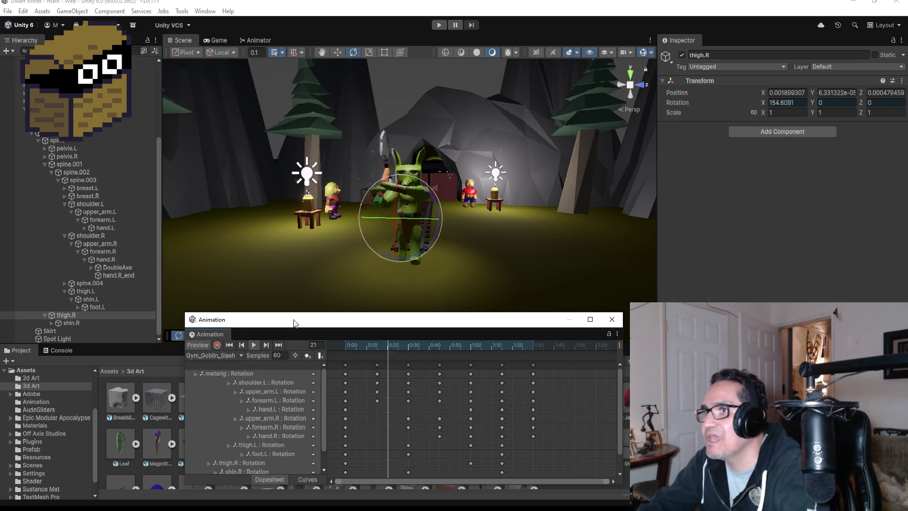
left_click(617, 321)
left_click(435, 27)
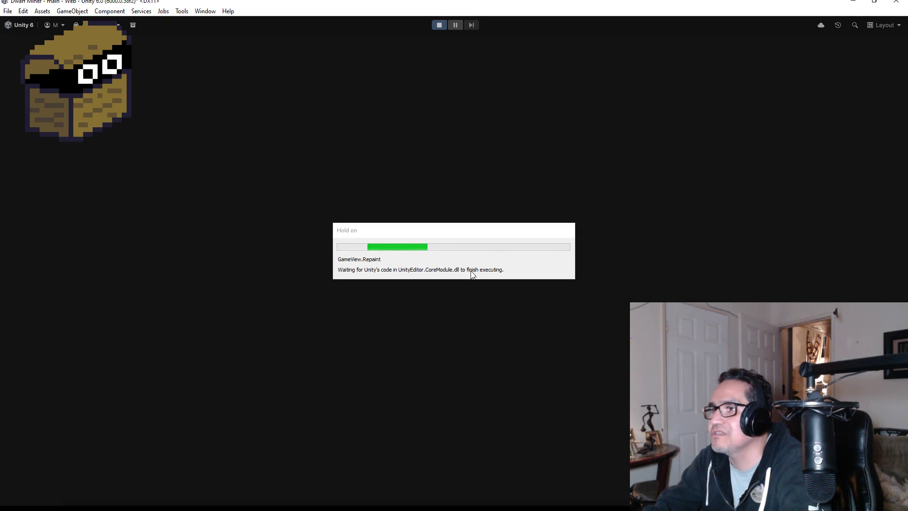
key("Escape")
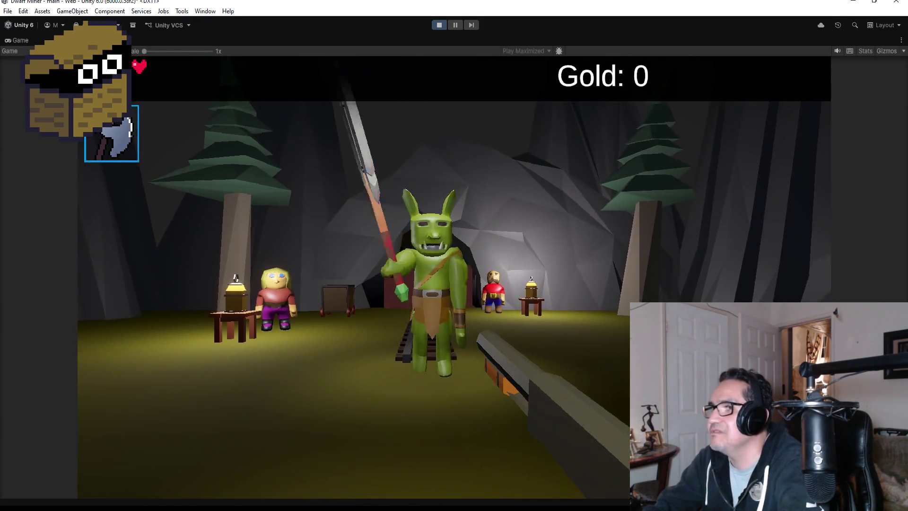
key("Escape")
left_click(441, 25)
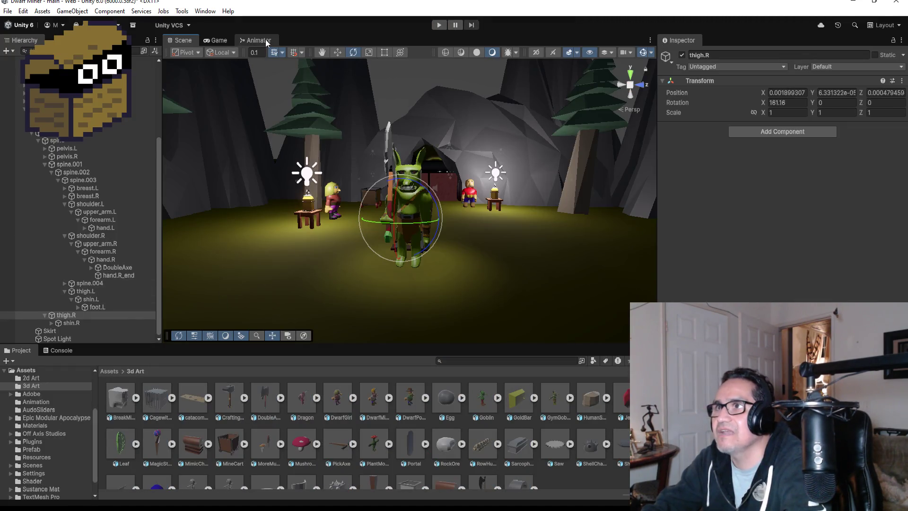
- Show GymGoblin's Animator graph and move the Gym_Goblin_Attack state below Entry
left_click(267, 42)
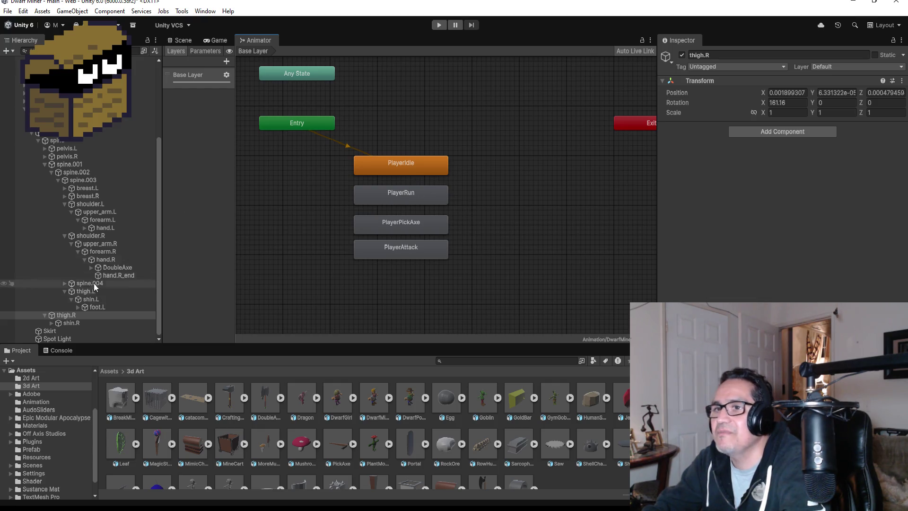
left_click(58, 142)
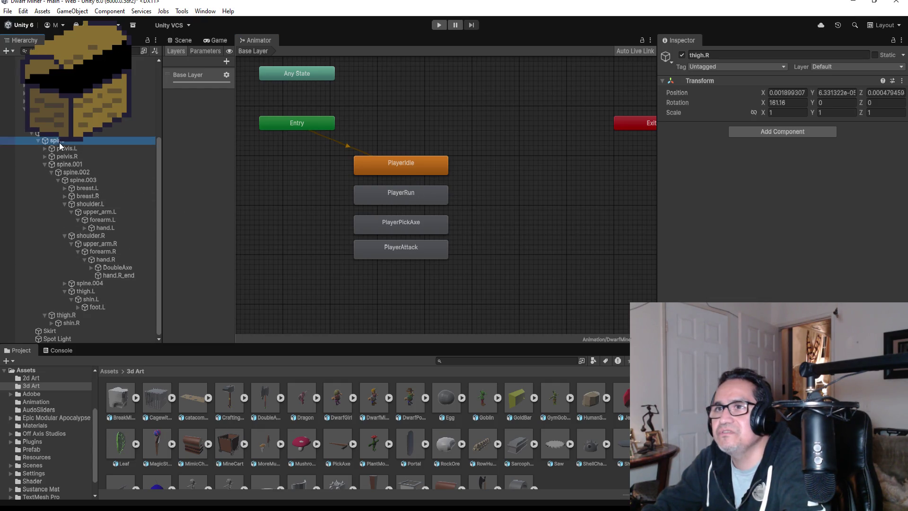
left_click(75, 108)
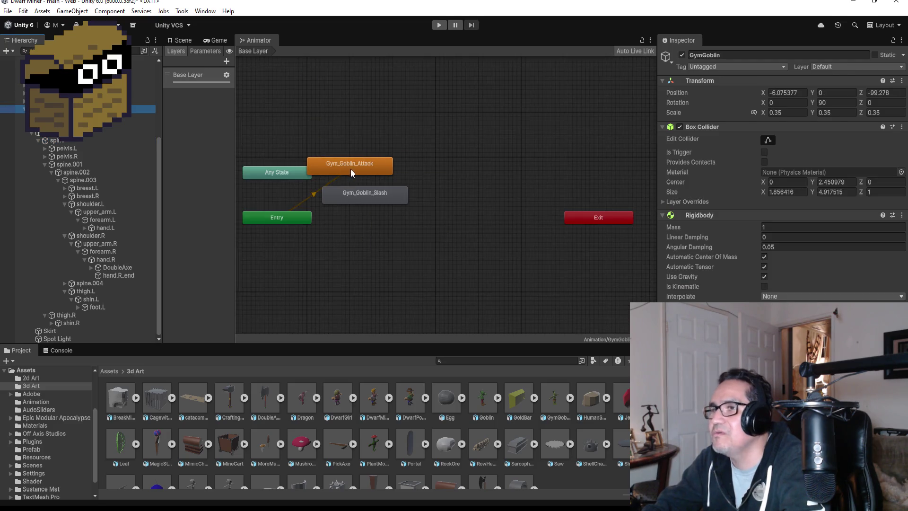
left_click_drag(350, 169, 356, 238)
- Make Gym_Goblin_Slash the layer default state, place Gym_Goblin_Attack above it, and enter Play mode
right_click(369, 193)
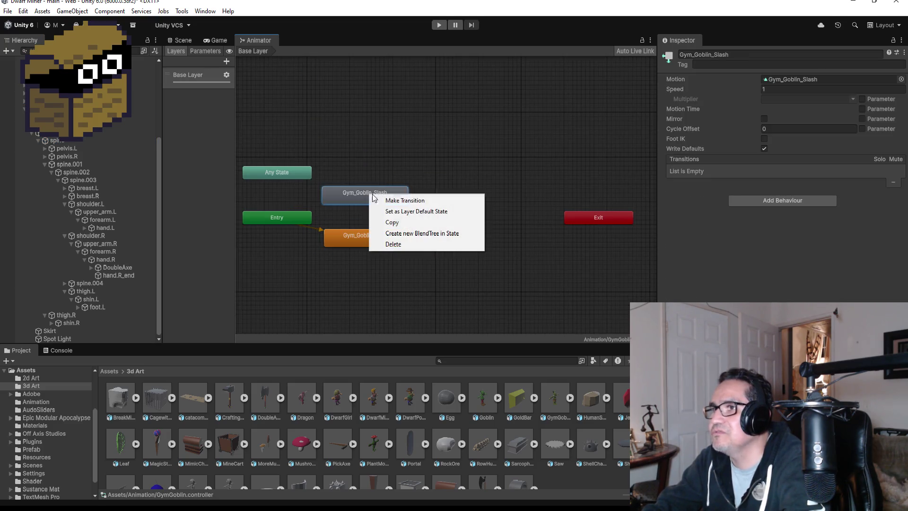
left_click(402, 211)
left_click_drag(369, 196, 355, 291)
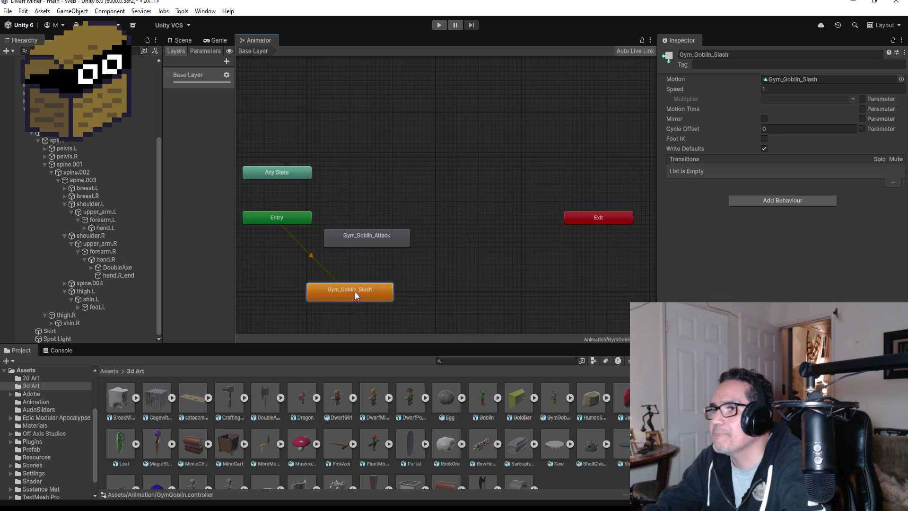
left_click(372, 240)
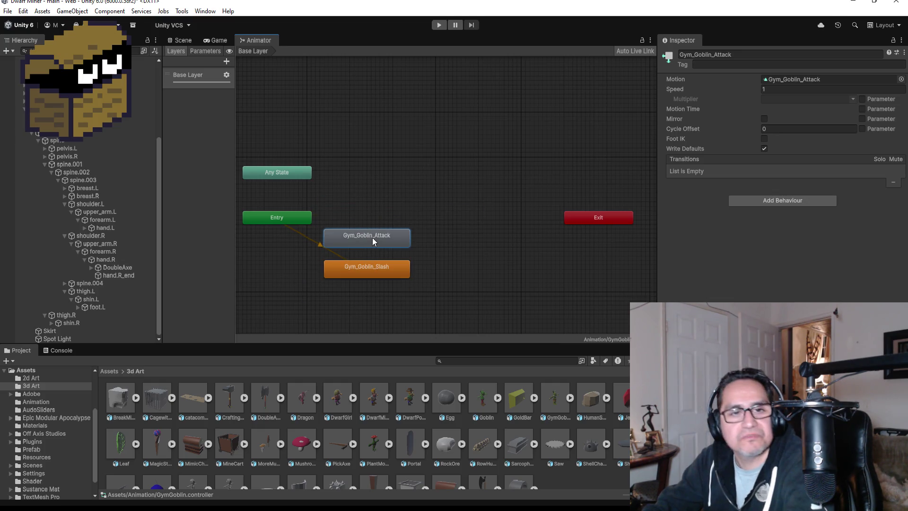
left_click_drag(374, 235, 382, 184)
left_click(439, 25)
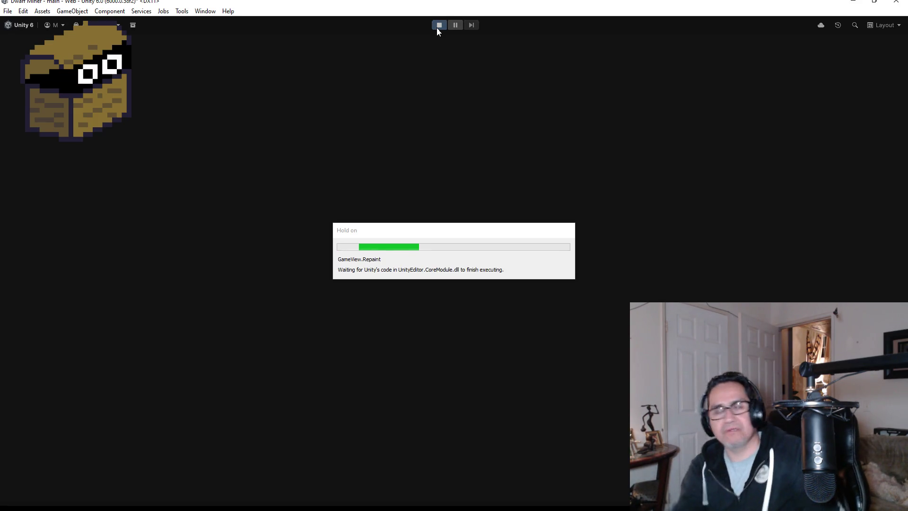
- Dismiss the start screen, swing the axe at the goblin repeatedly, then stop Play mode
key("Escape")
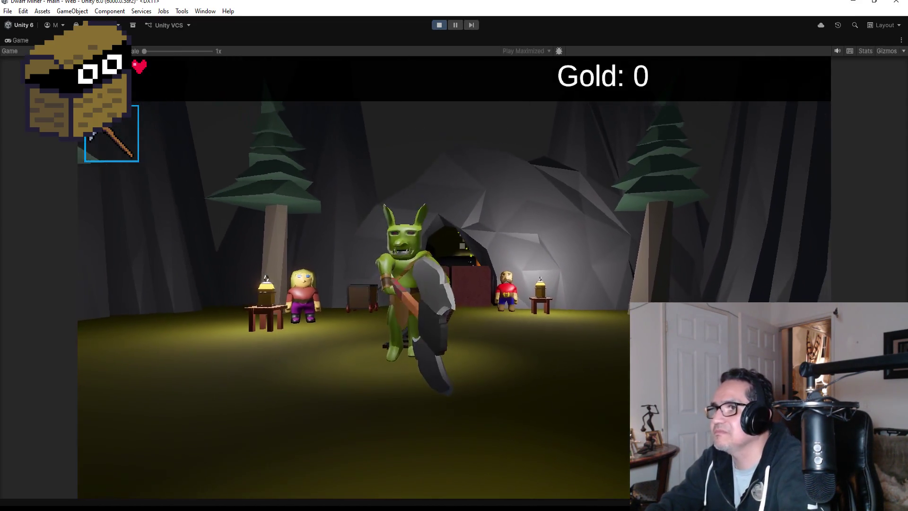
scroll(454, 256, "down", 1)
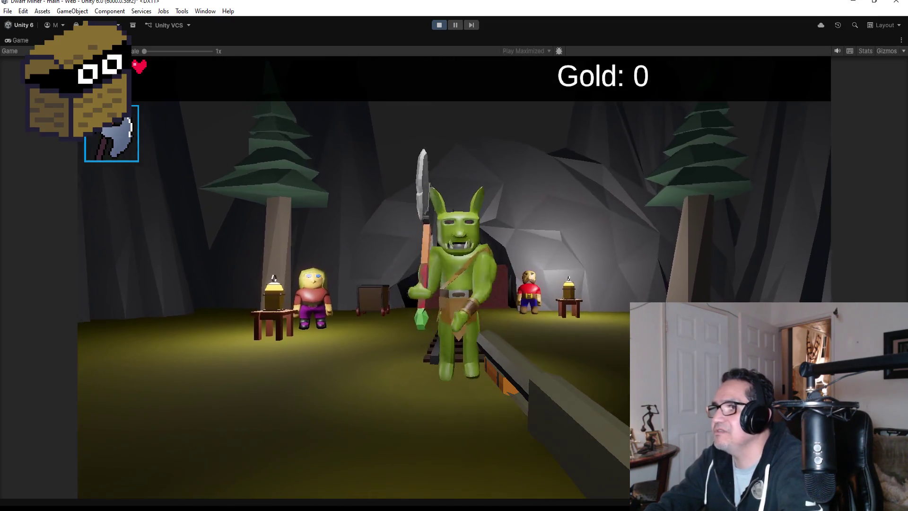
left_click(454, 256)
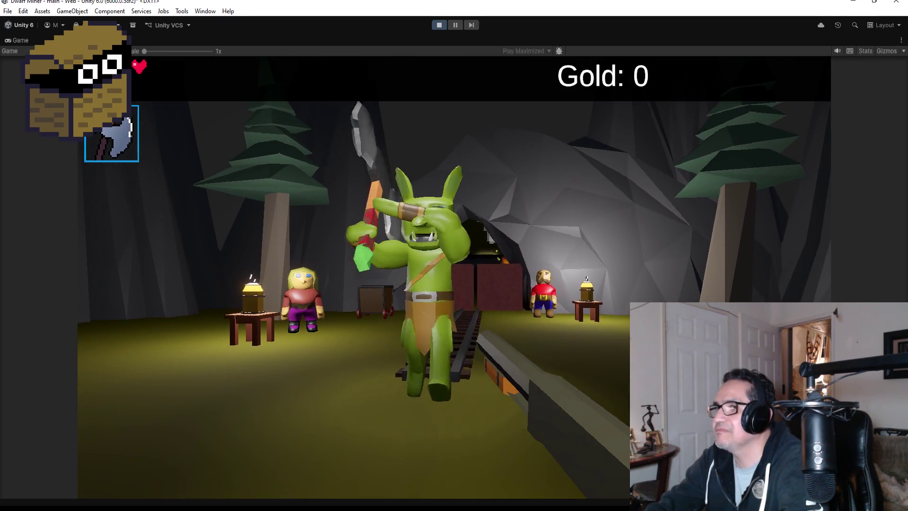
left_click(454, 256)
left_click(454, 255)
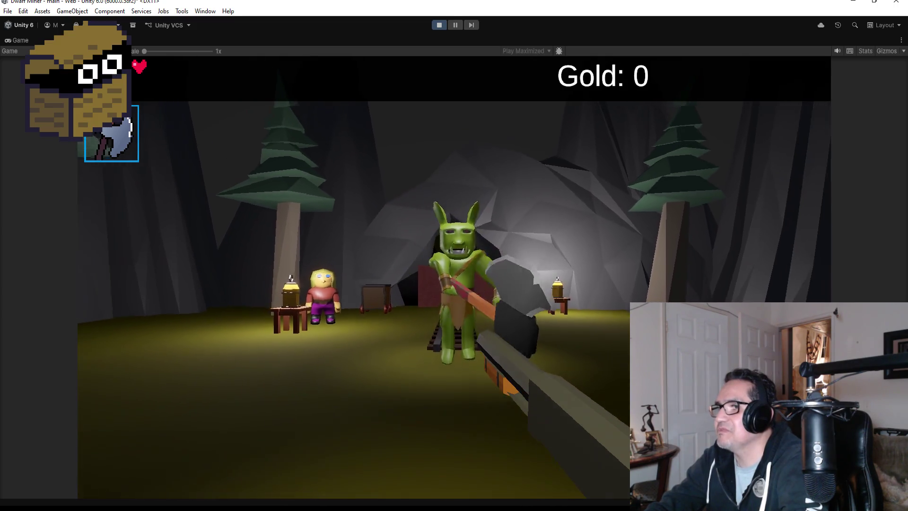
left_click(454, 255)
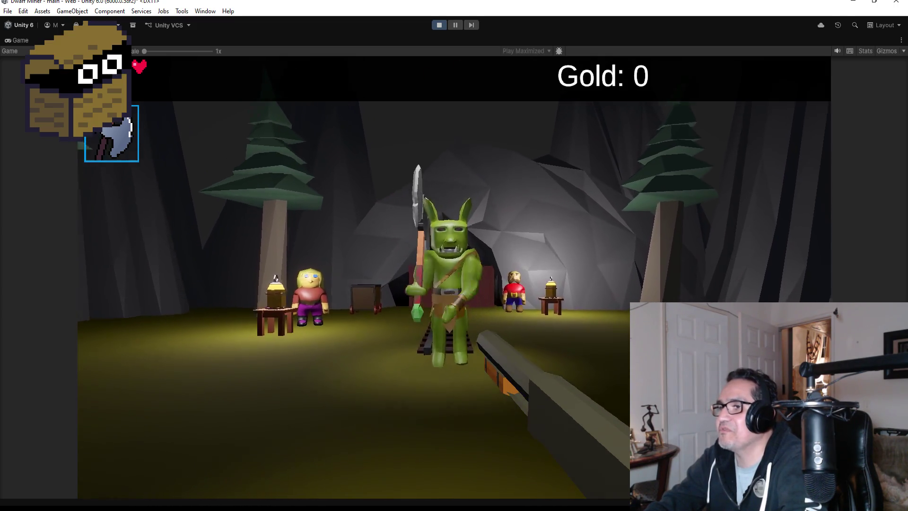
left_click(454, 255)
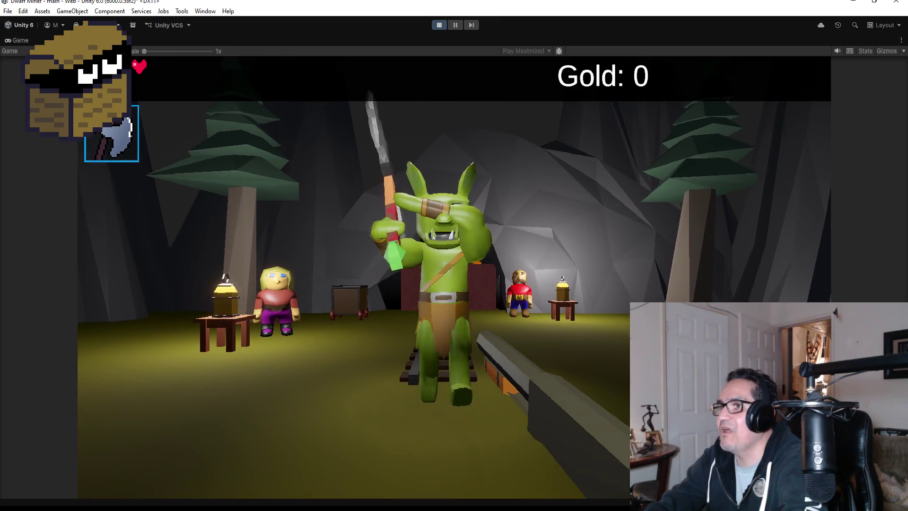
left_click(454, 256)
left_click(454, 255)
left_click(454, 255)
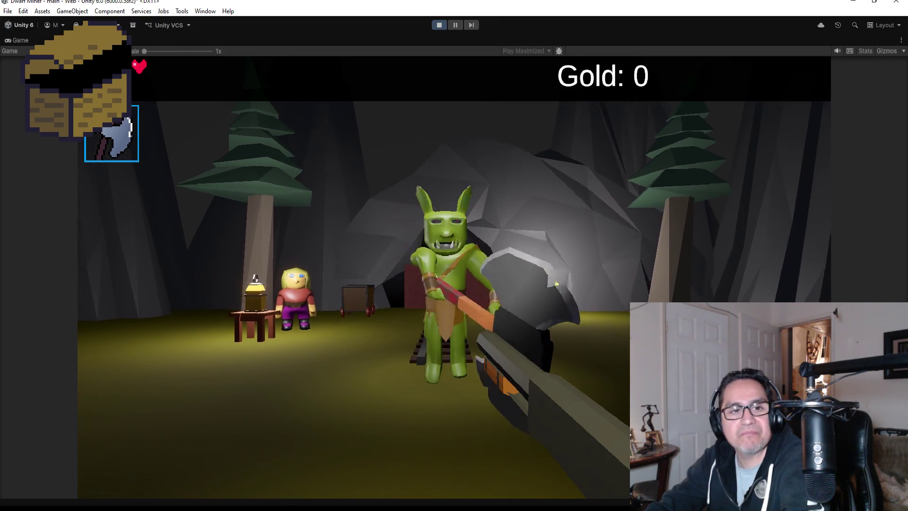
key("s")
left_click(454, 255)
key("Escape")
left_click(440, 28)
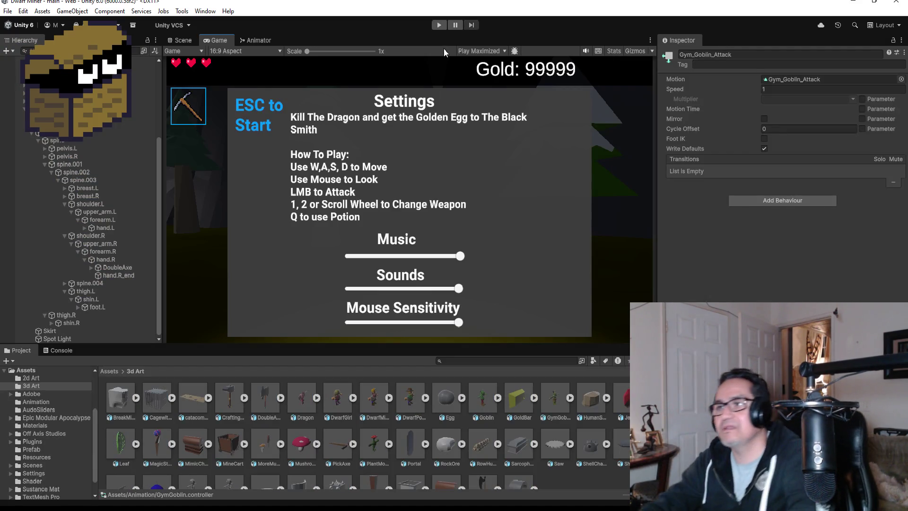
- Return to the Scene view and select the GymGoblin object in the Hierarchy
left_click(183, 44)
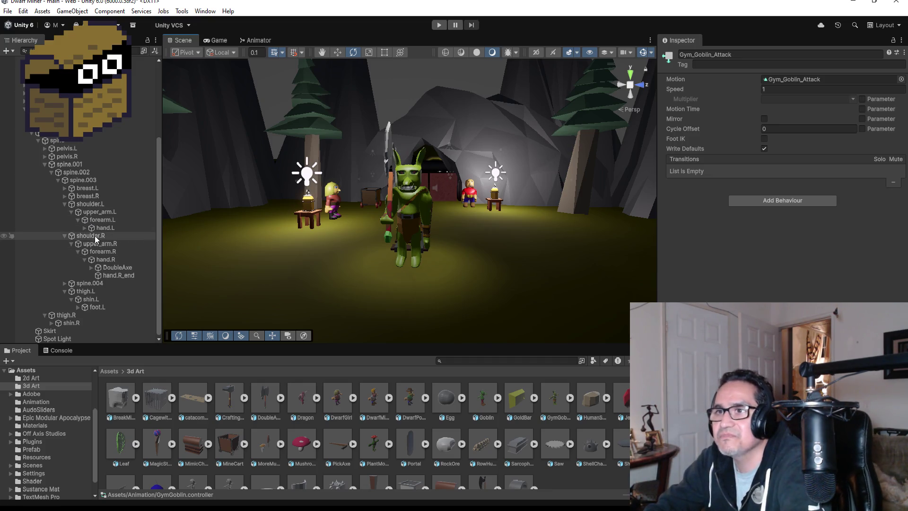
left_click(99, 237)
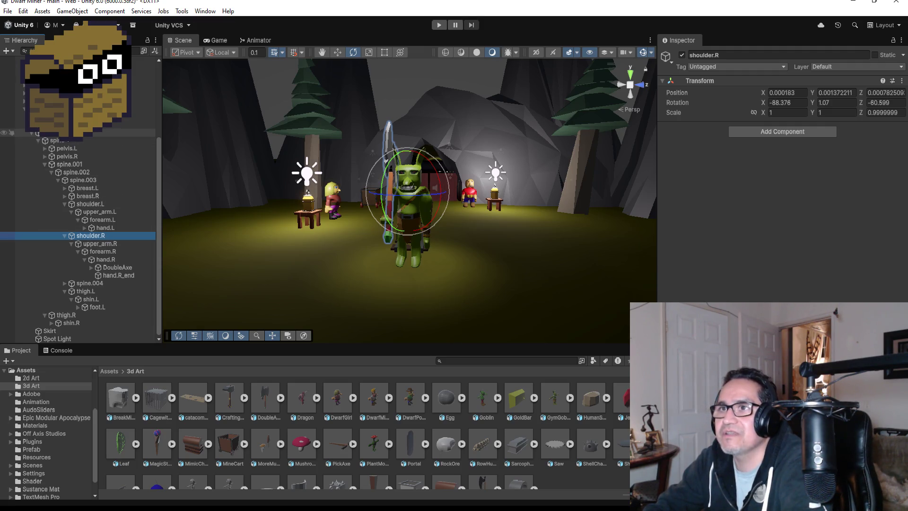
left_click(52, 133)
left_click(52, 109)
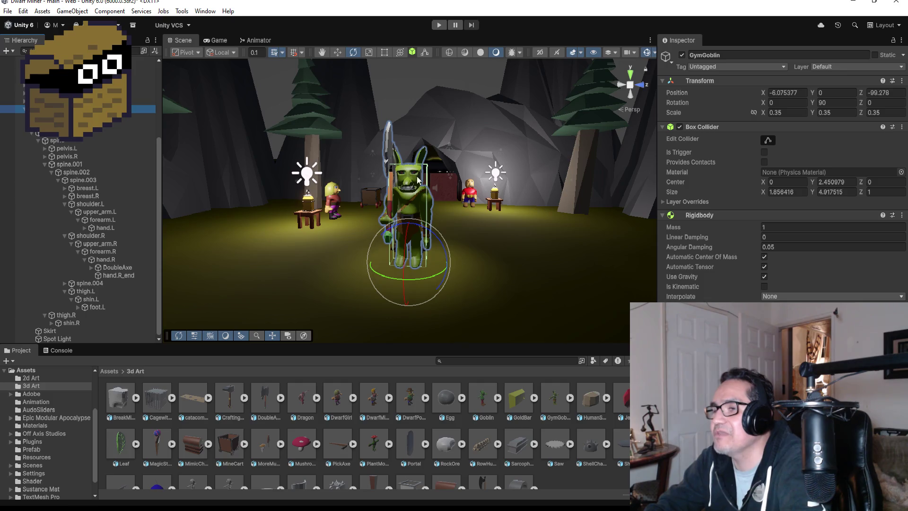
scroll(493, 174, "up", 2)
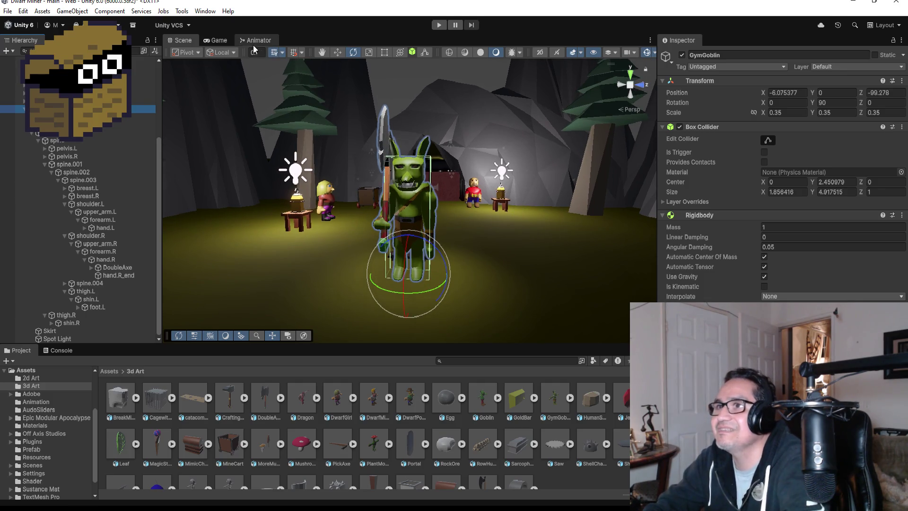
- Reopen the Animation window, preview the Gym_Goblin_Attack clip, and close the window
left_click(197, 12)
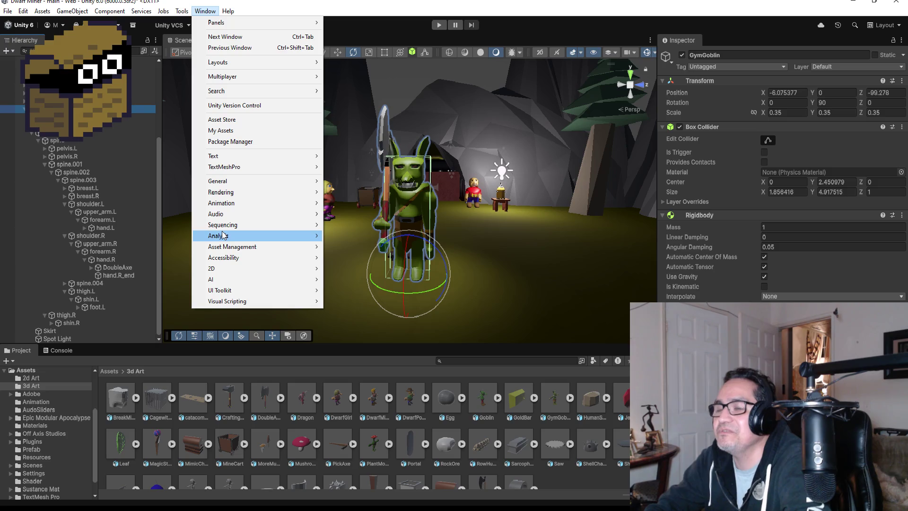
mouse_move(233, 208)
left_click(359, 204)
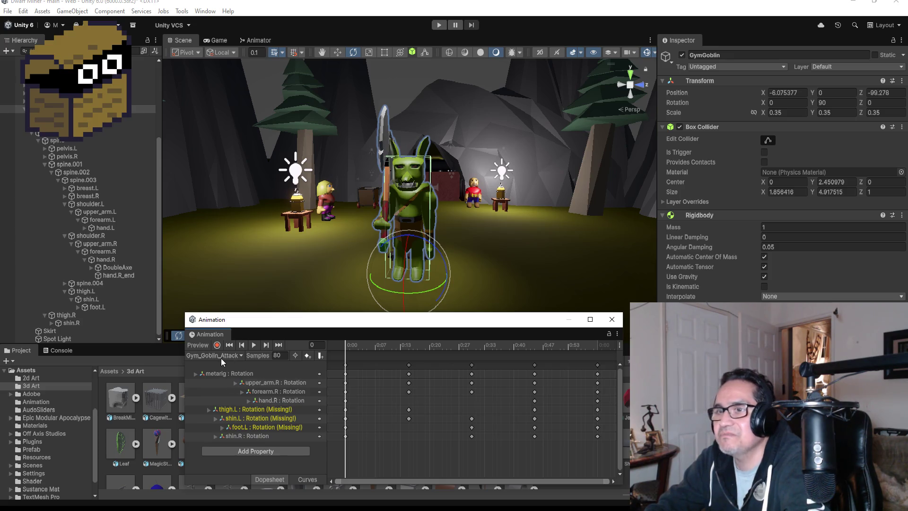
left_click(254, 345)
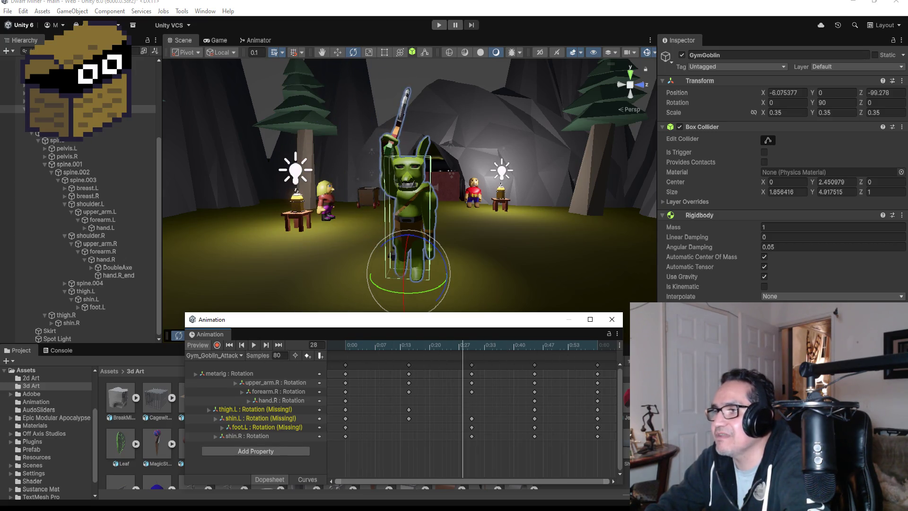
left_click(612, 320)
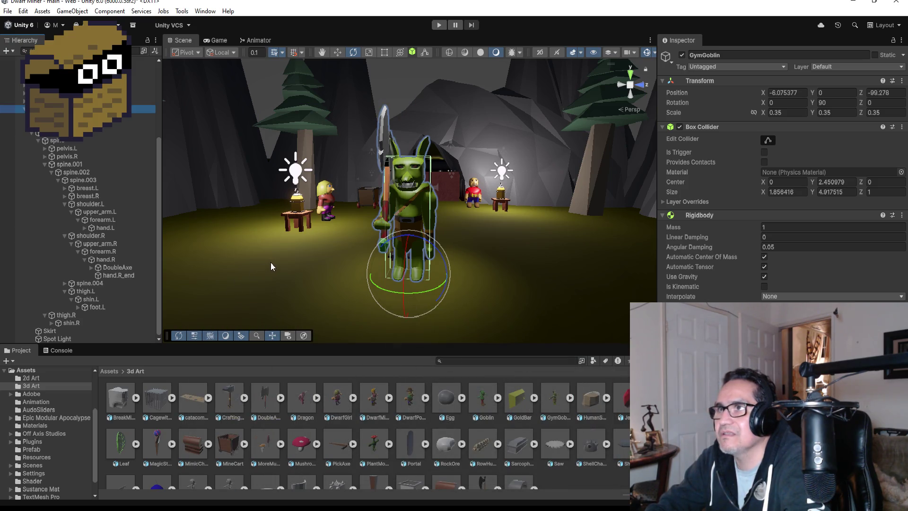
- Delete the Gym_Goblin_Attack clip from the Assets > Animation folder
left_click(109, 371)
double_click(236, 406)
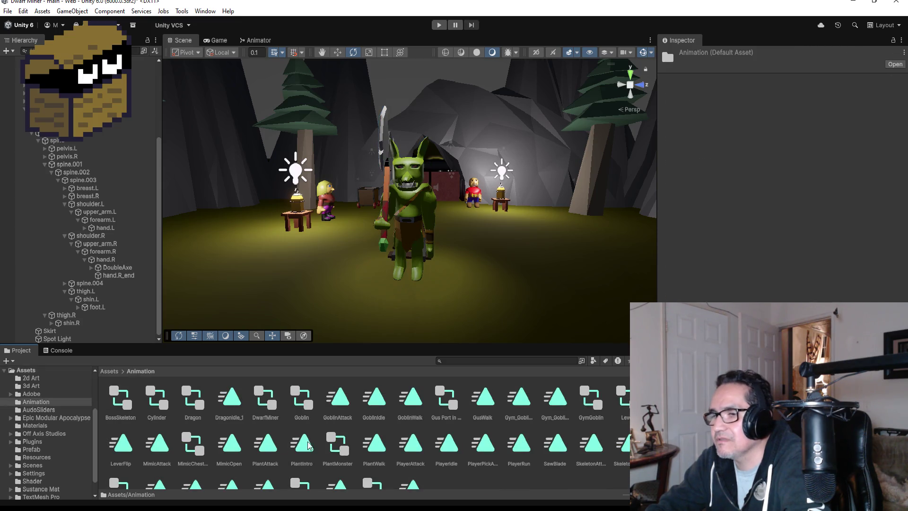
scroll(404, 442, "down", 1)
scroll(349, 452, "up", 1)
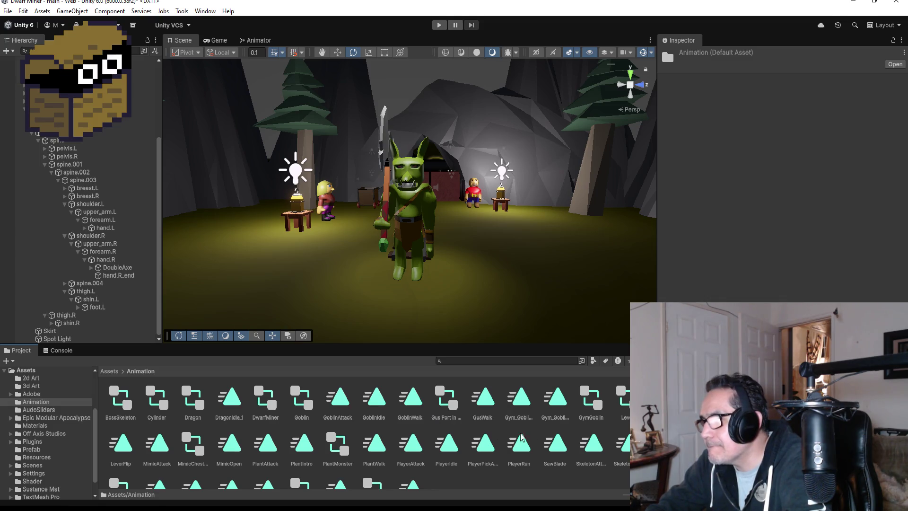
left_click(514, 403)
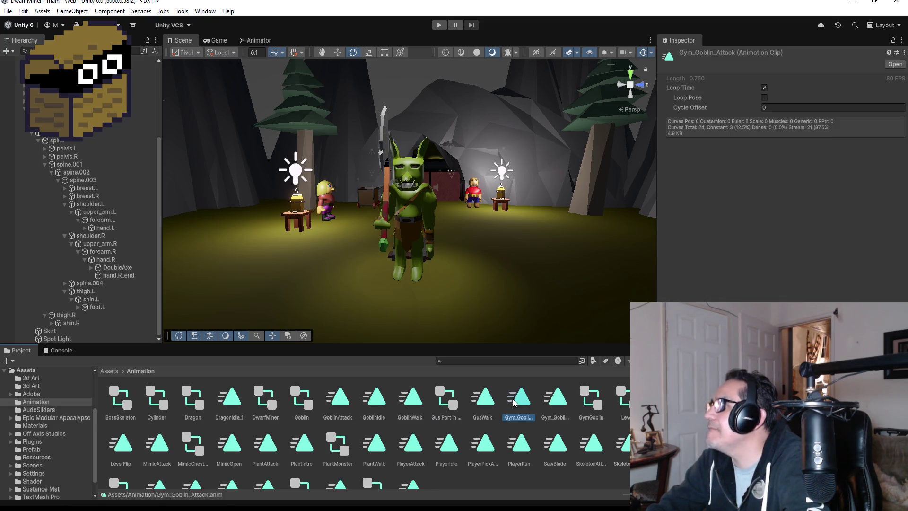
key("Delete")
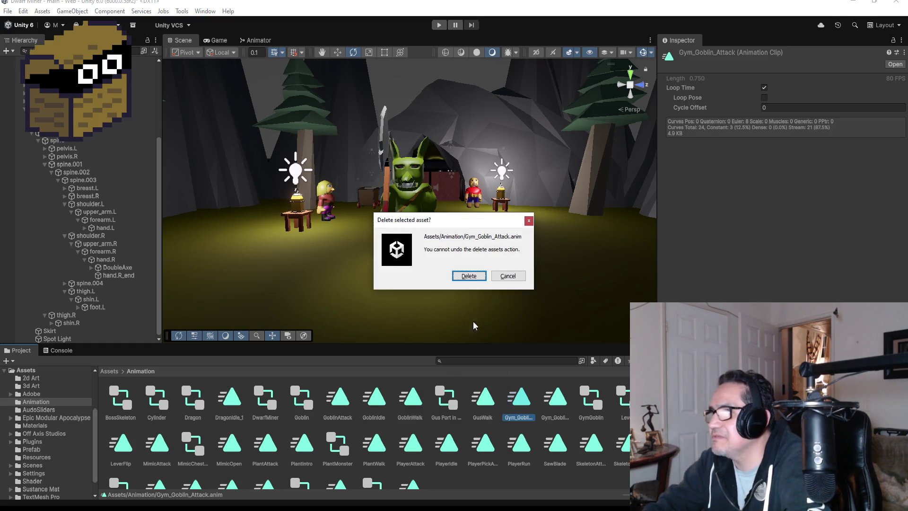
left_click(469, 277)
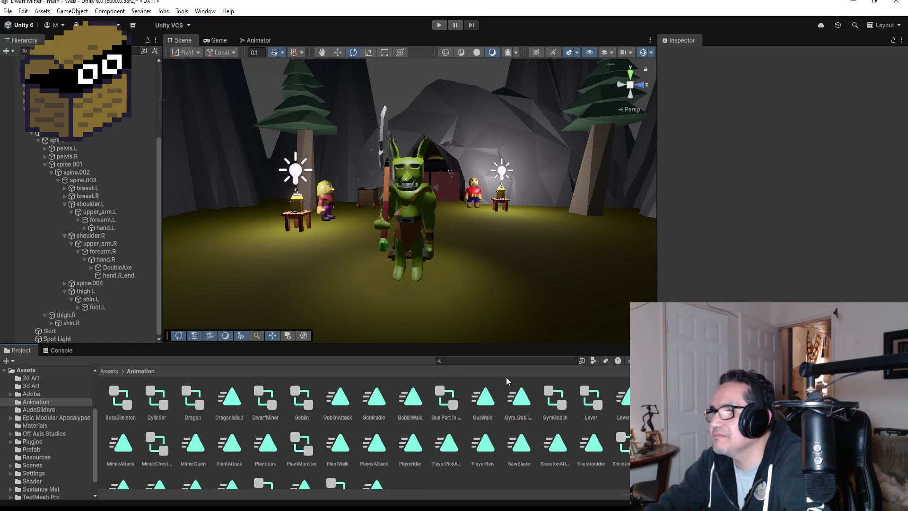
- Remove the Gym_Goblin_Attack state from the GymGoblin Animator graph
left_click(258, 41)
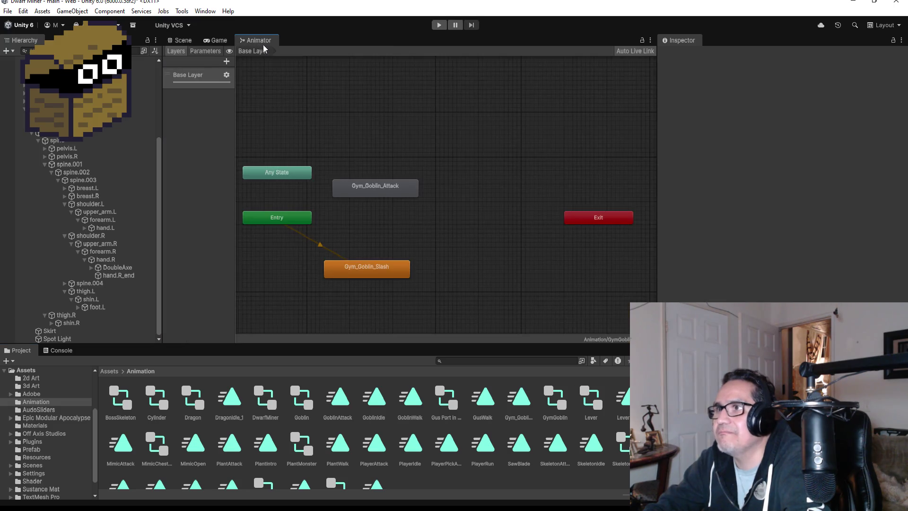
mouse_move(403, 190)
left_mouse_down()
mouse_move(404, 296)
mouse_move(381, 193)
left_mouse_up()
key("Delete")
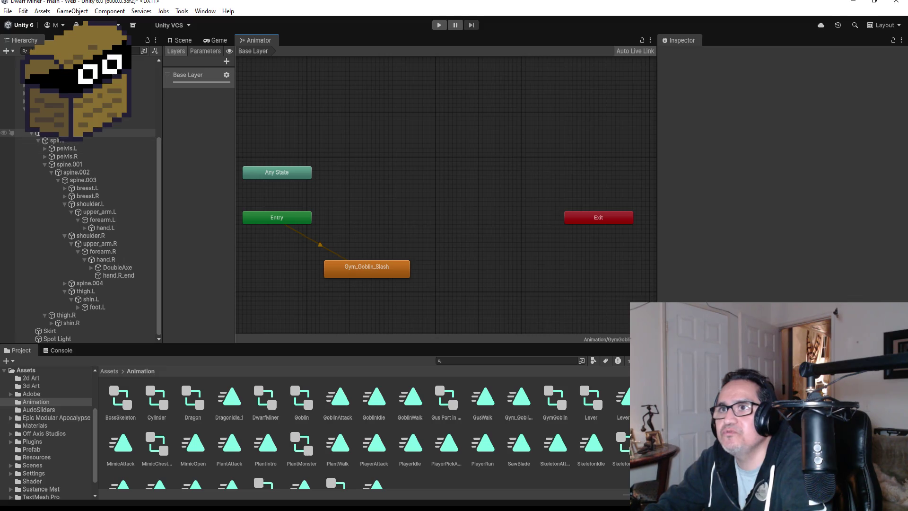
left_click(183, 41)
left_click(205, 10)
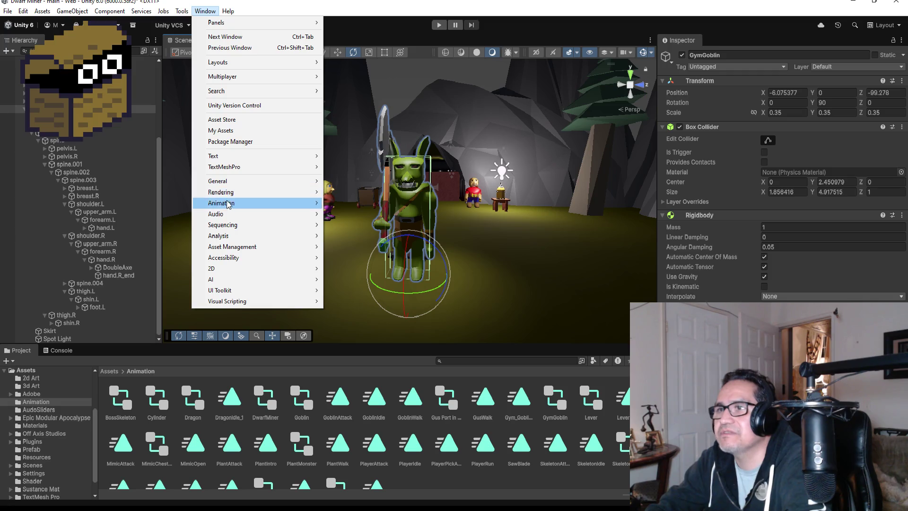
- In the Animation window, create and save a new clip named Gym_Goblin_Wide
mouse_move(233, 205)
left_click(345, 203)
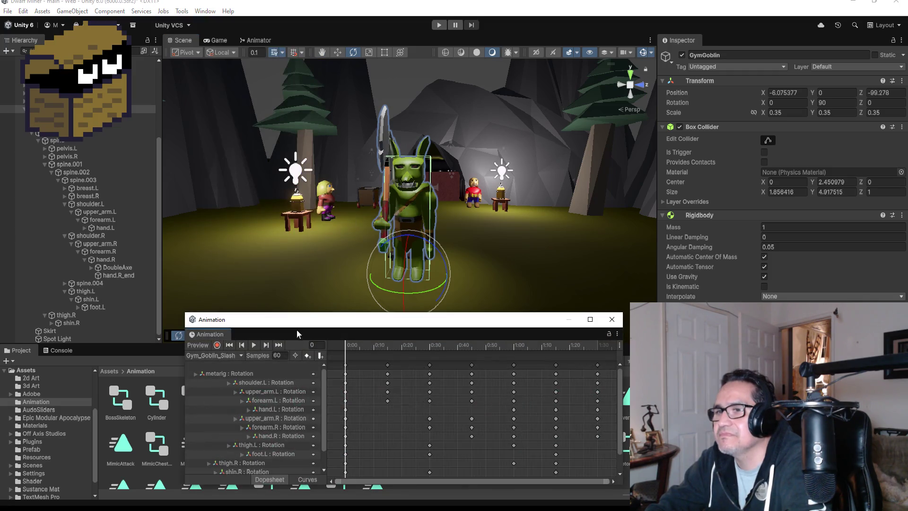
left_click_drag(310, 324, 305, 279)
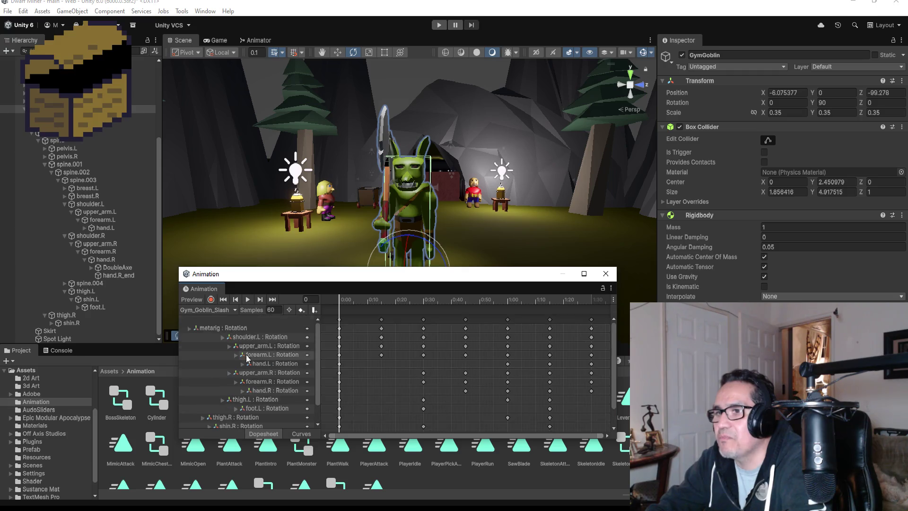
left_click(210, 311)
left_click(218, 335)
type("Gy")
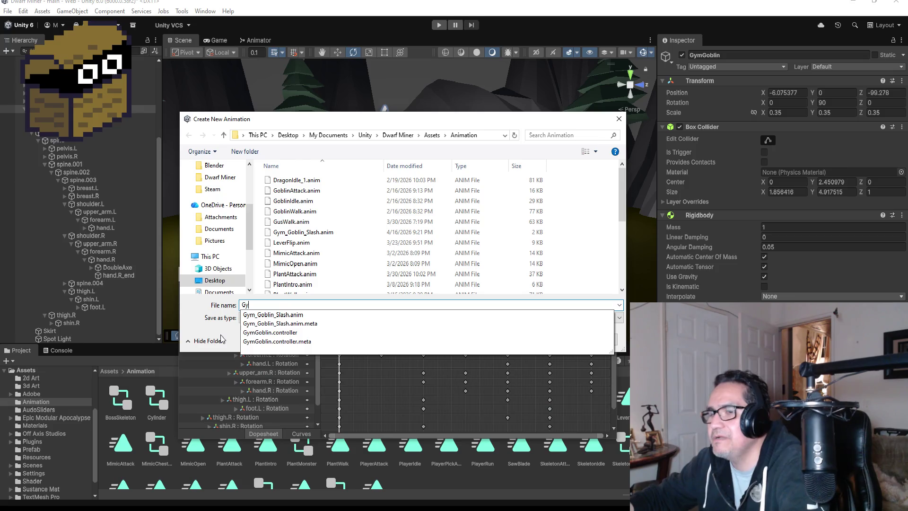
type("m_")
type("Goblin_")
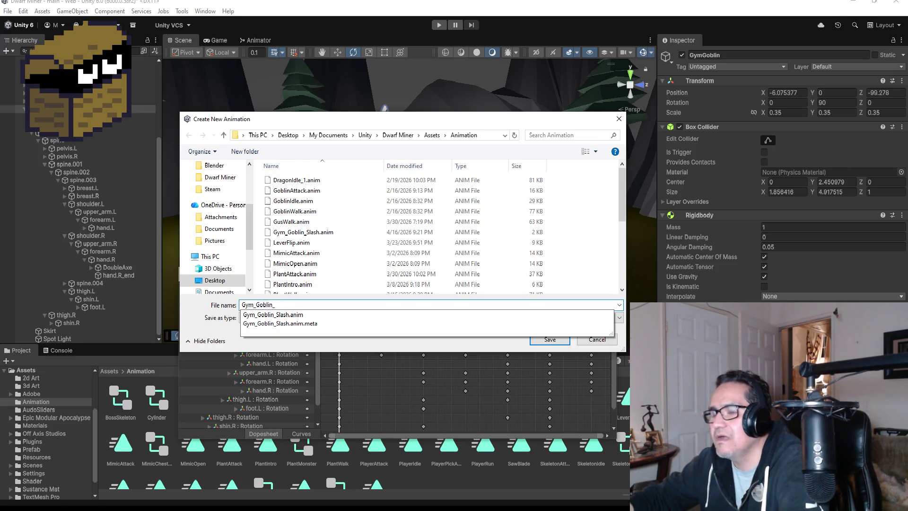
type("Wide")
key("Return")
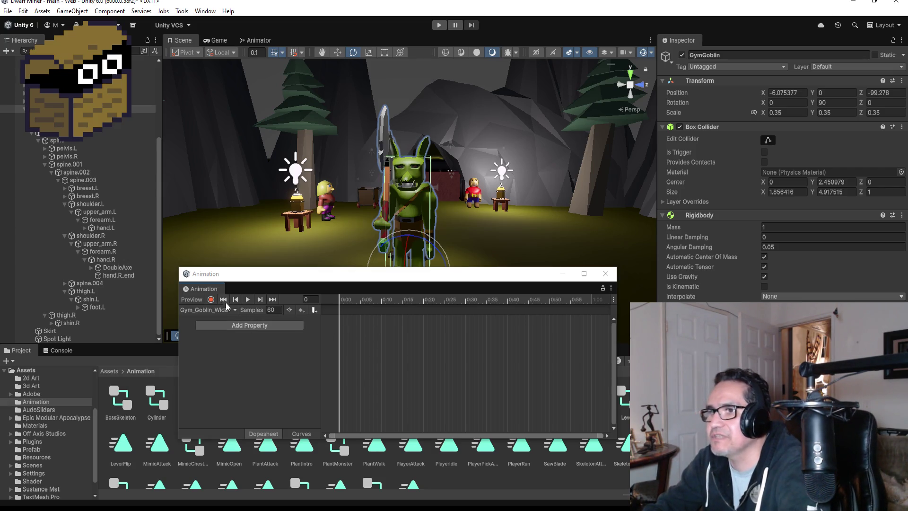
- Add a metarig Transform Rotation property to the Gym_Goblin_Wide clip
left_click(264, 326)
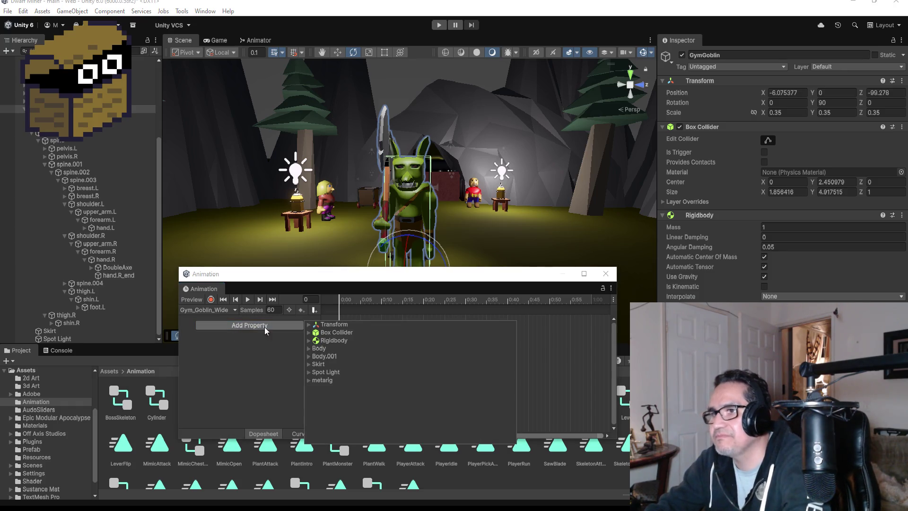
left_click(303, 325)
left_click(299, 326)
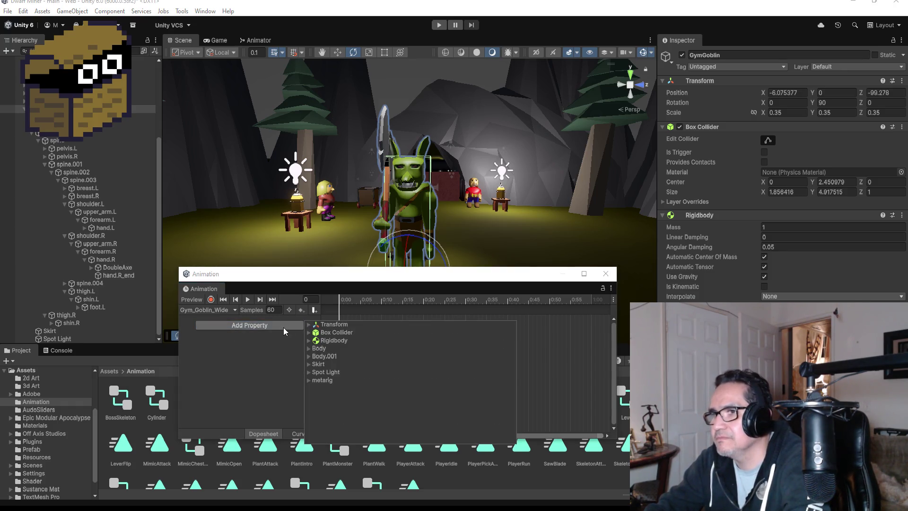
left_click(308, 381)
left_click(316, 396)
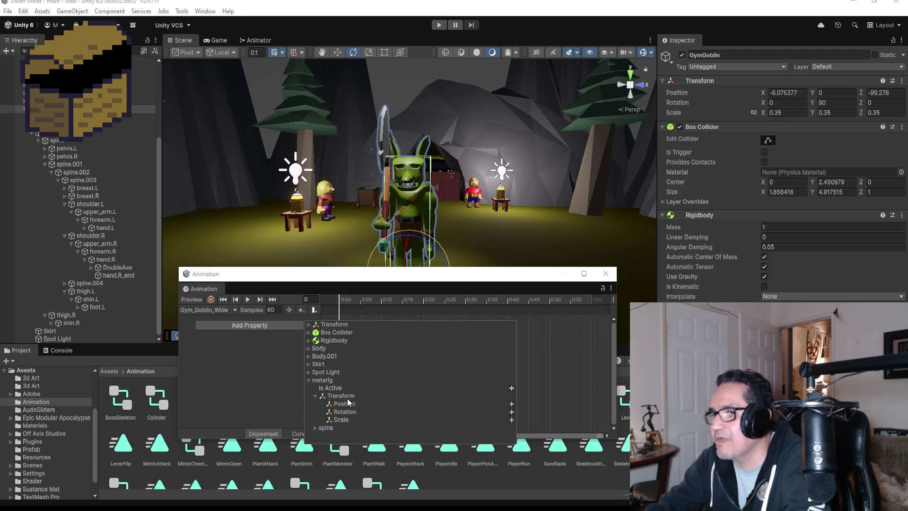
left_click(512, 411)
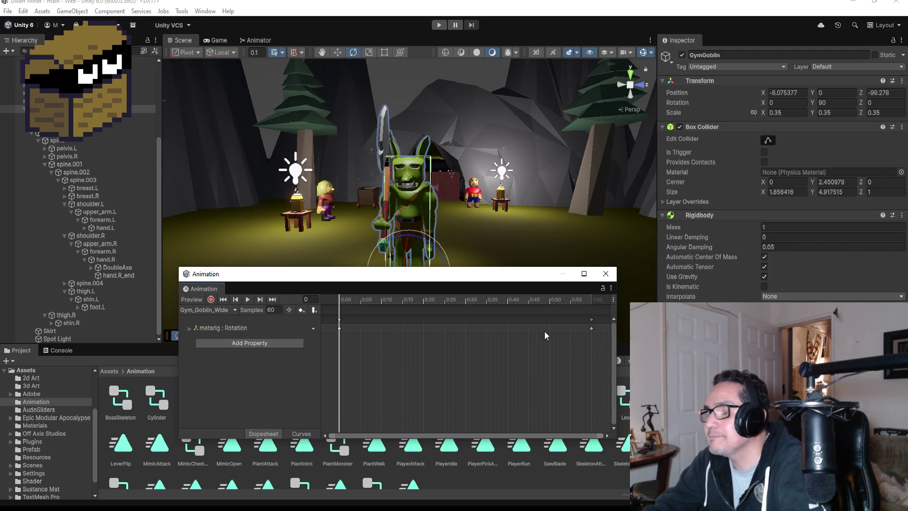
- Move the 1:00 keyframes to 0:15 and put the playhead on frame 15
left_click_drag(591, 319, 402, 317)
left_click(273, 299)
scroll(463, 227, "down", 1)
left_click_drag(495, 231, 573, 165)
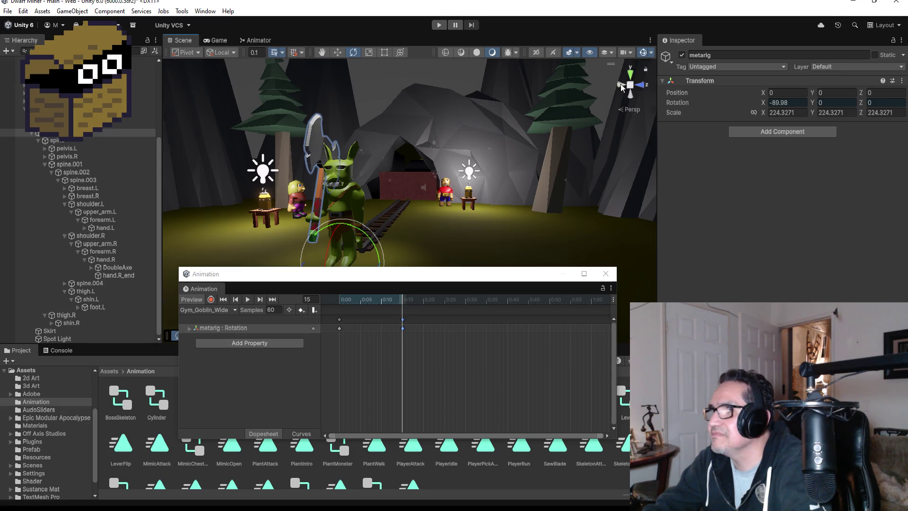
left_click(621, 86)
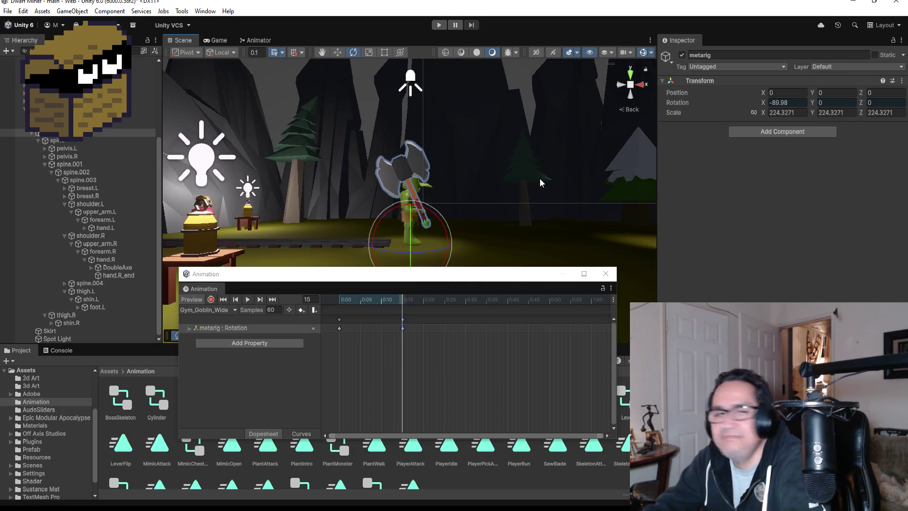
- Zoom in on the goblin and enable keyframe recording at frame 15
scroll(538, 180, "up", 2)
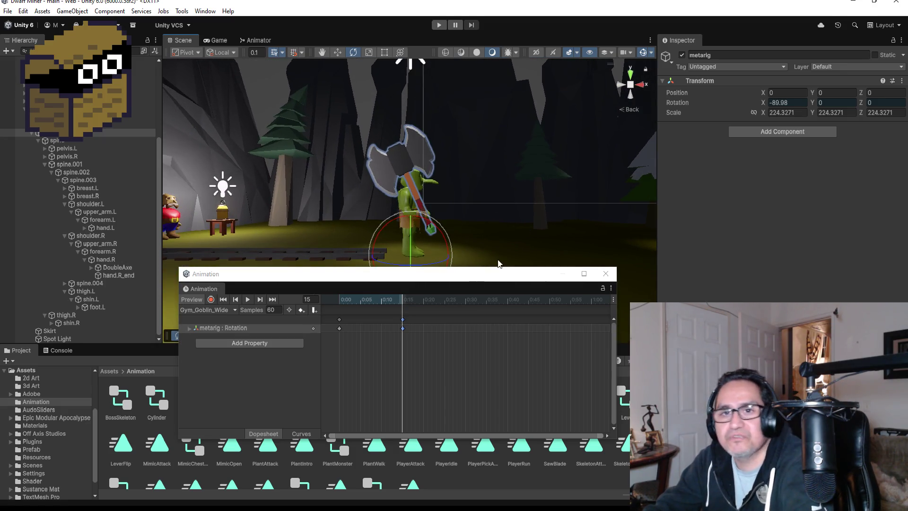
left_click(213, 300)
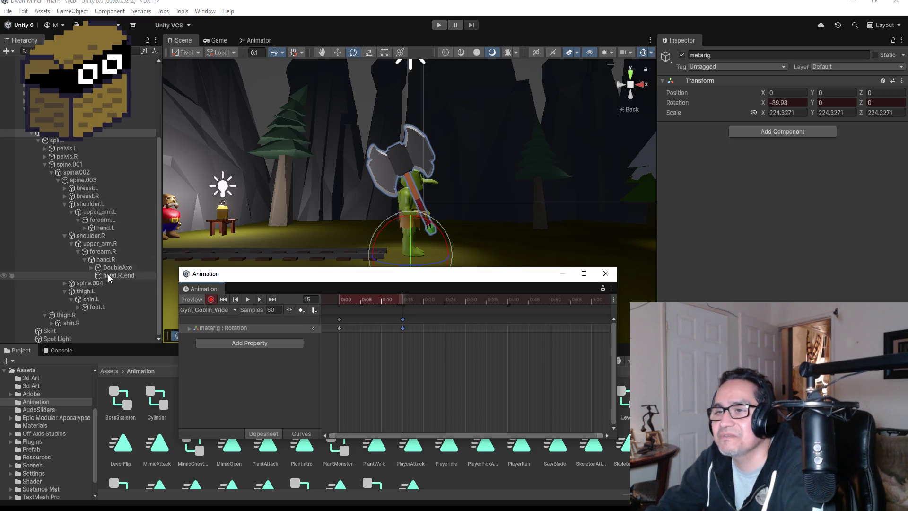
left_click(90, 235)
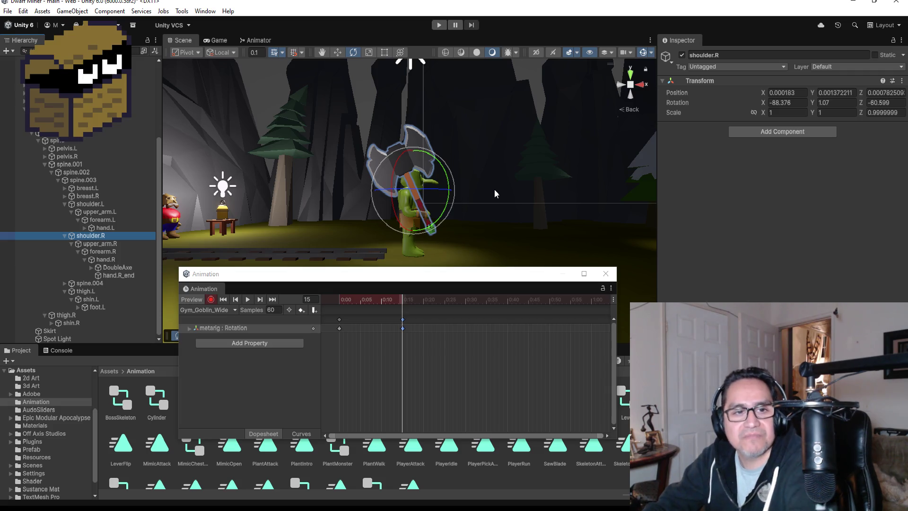
- Try rotating shoulder.R and upper_arm.R from a side view, undoing both attempts
left_click_drag(520, 159, 319, 173, "alt")
left_click(639, 85)
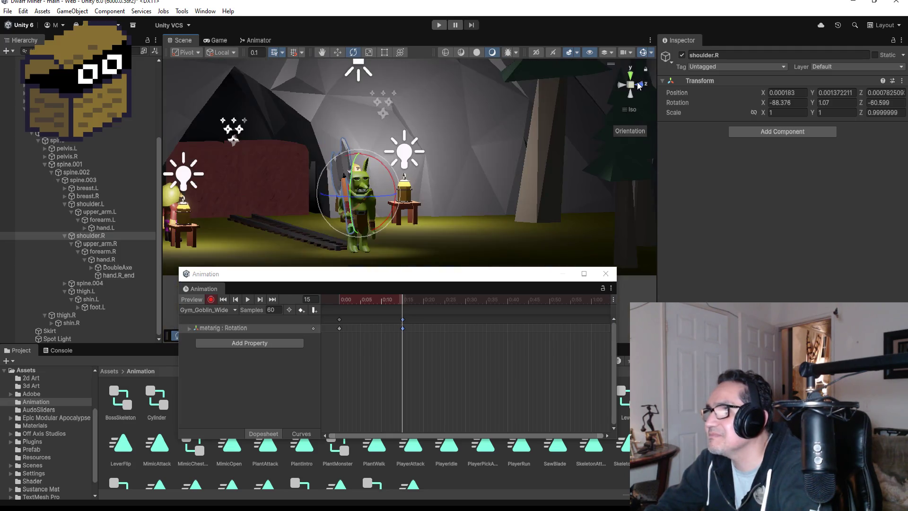
left_click(639, 85)
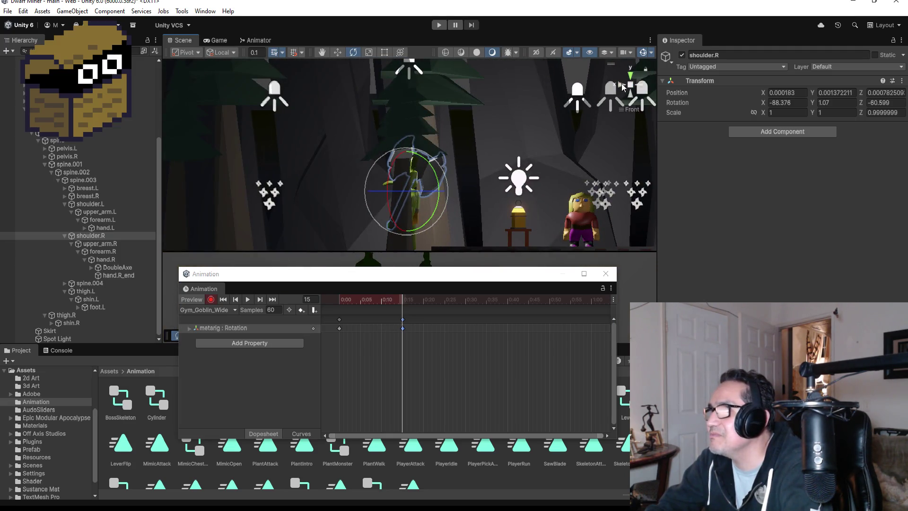
left_click(622, 85)
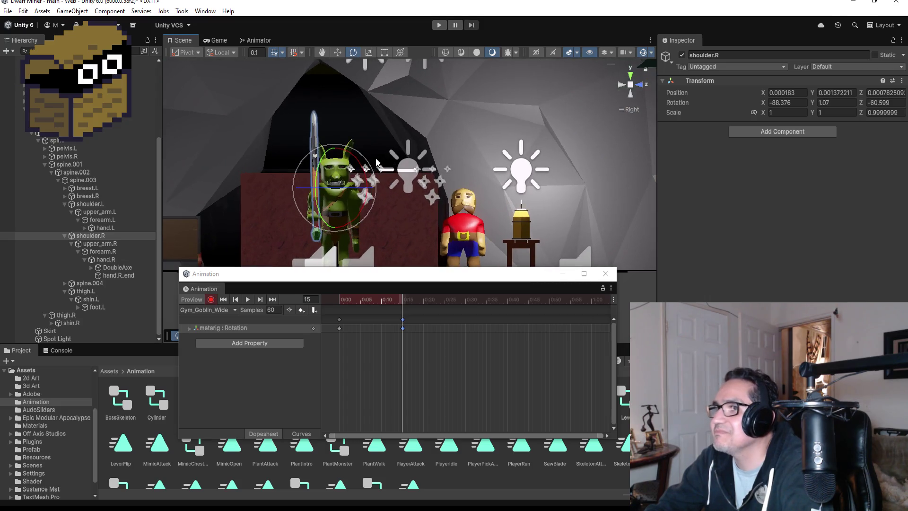
mouse_move(363, 161)
left_mouse_down()
mouse_move(302, 123)
mouse_move(312, 131)
left_mouse_up()
key("ctrl+z")
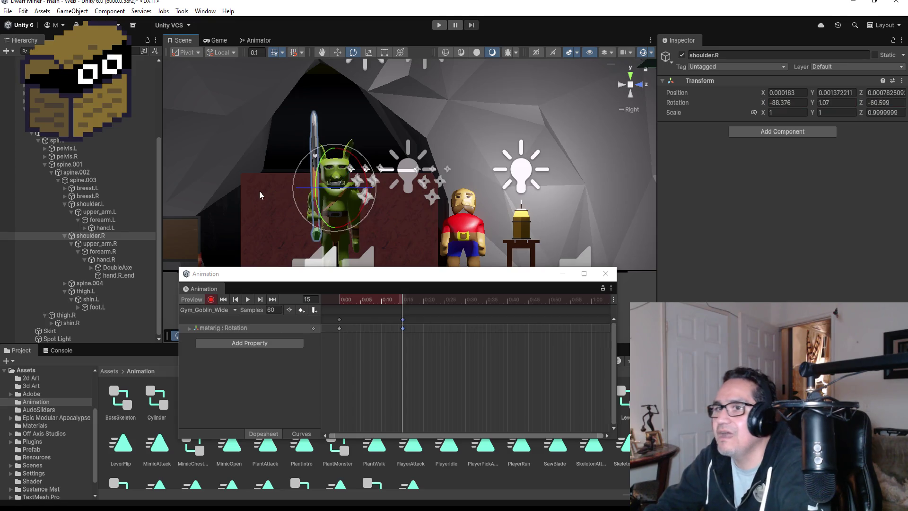
left_click(101, 245)
left_click_drag(352, 165, 305, 94)
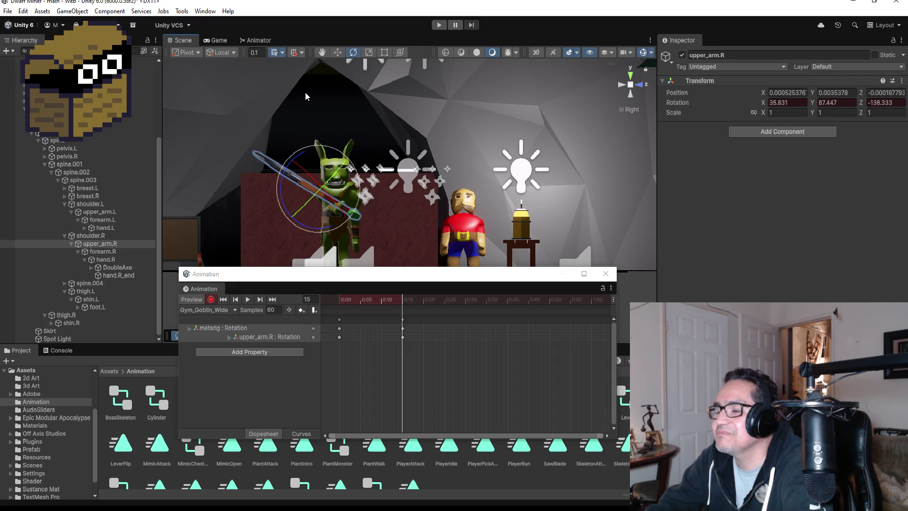
key("ctrl+z")
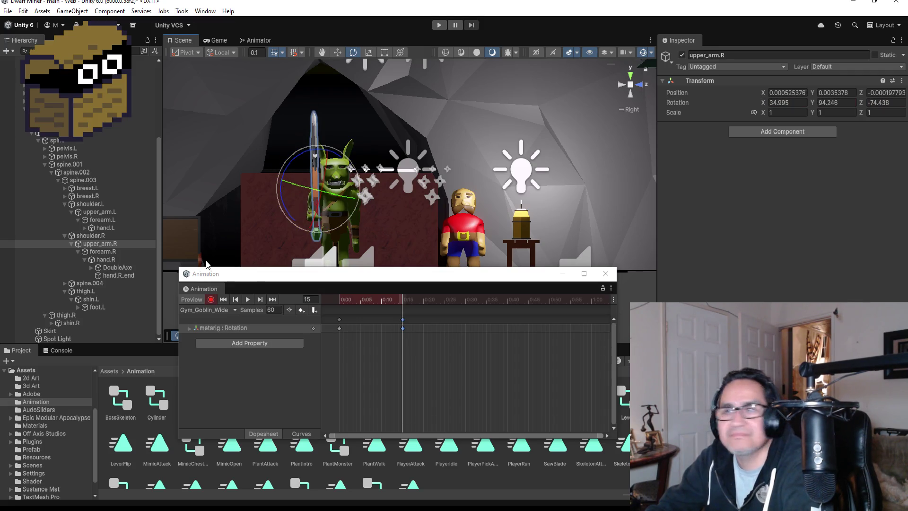
- Key forearm.R at frame 15 to X 40.493, Y -93.162, Z -79.561, swinging the axe
left_click(105, 251)
mouse_move(344, 191)
left_mouse_down()
mouse_move(316, 155)
mouse_move(259, 112)
mouse_move(464, 250)
mouse_move(517, 253)
mouse_move(486, 253)
mouse_move(492, 220)
left_mouse_up()
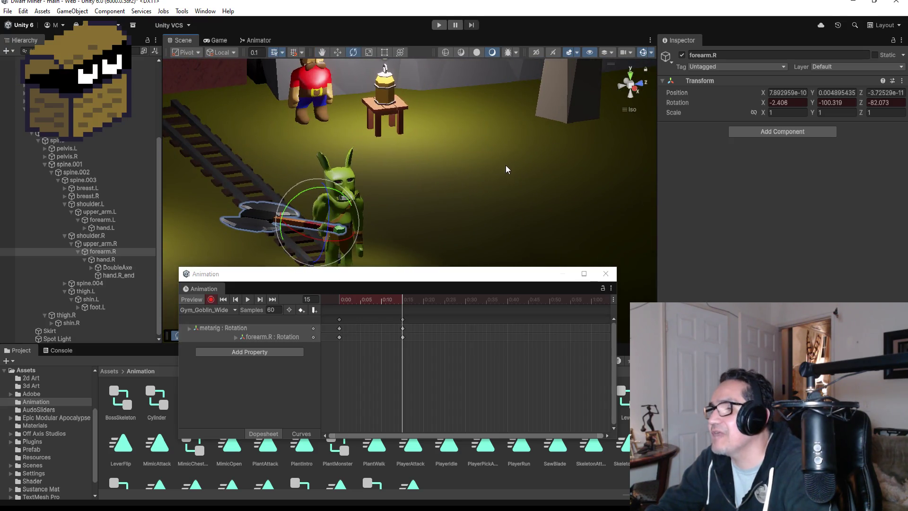
left_click_drag(506, 169, 660, 104)
left_click(630, 76)
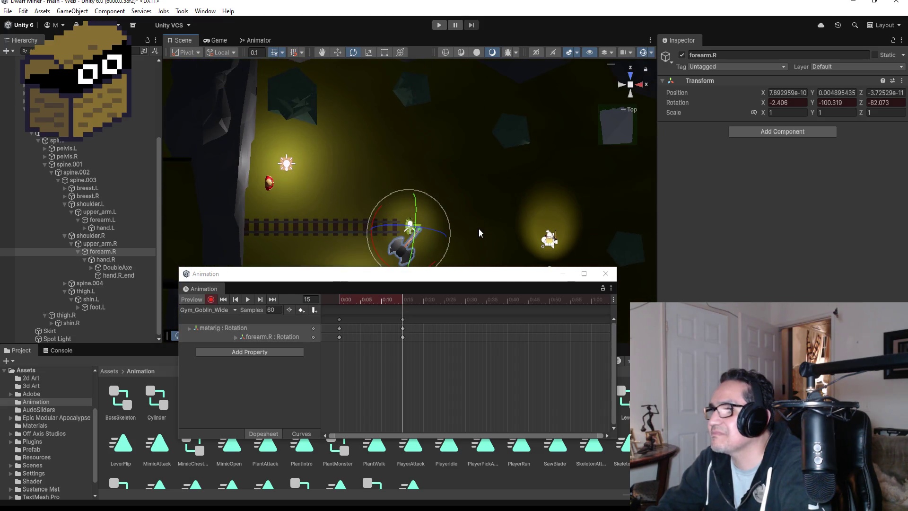
key("f")
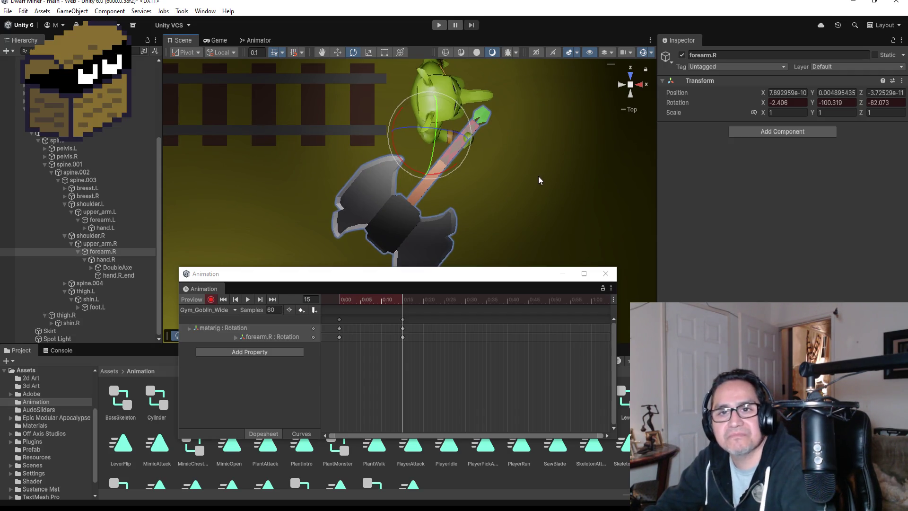
mouse_move(538, 176)
left_mouse_down()
mouse_move(379, 56)
mouse_move(304, 35)
left_mouse_up()
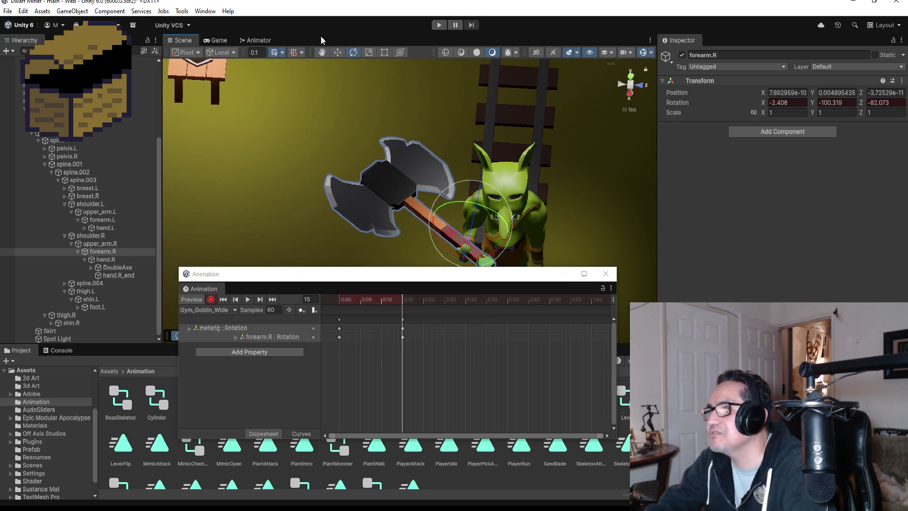
scroll(421, 92, "down", 5)
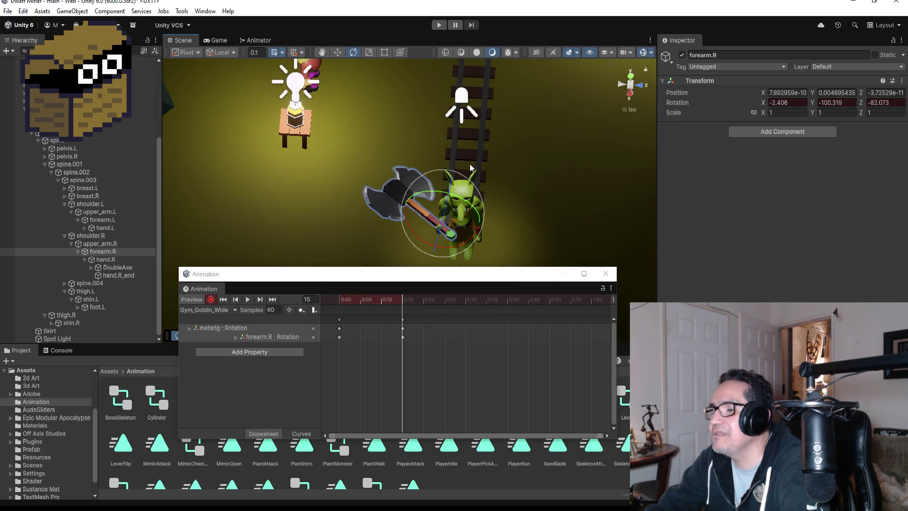
scroll(470, 163, "down", 1)
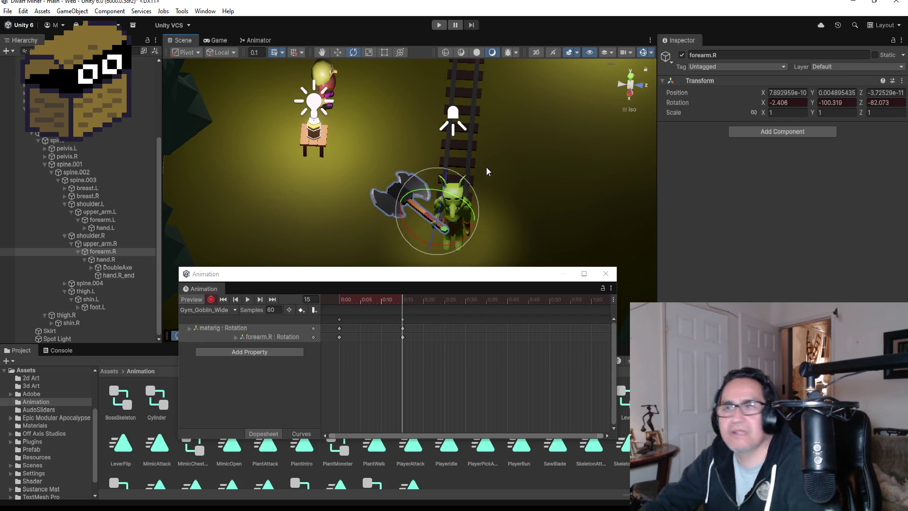
mouse_move(561, 200)
left_mouse_down()
mouse_move(603, 180)
mouse_move(578, 140)
left_mouse_up()
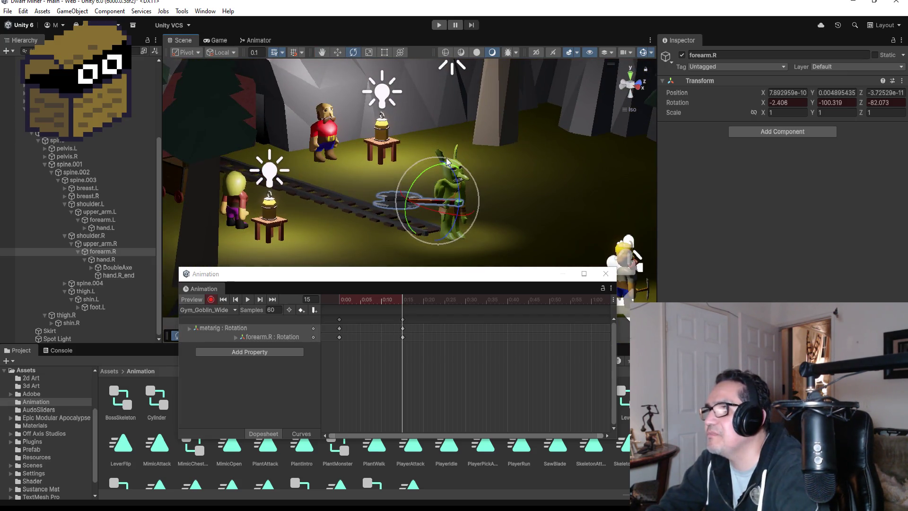
mouse_move(436, 164)
left_mouse_down()
mouse_move(471, 158)
mouse_move(381, 159)
mouse_move(459, 176)
left_mouse_up()
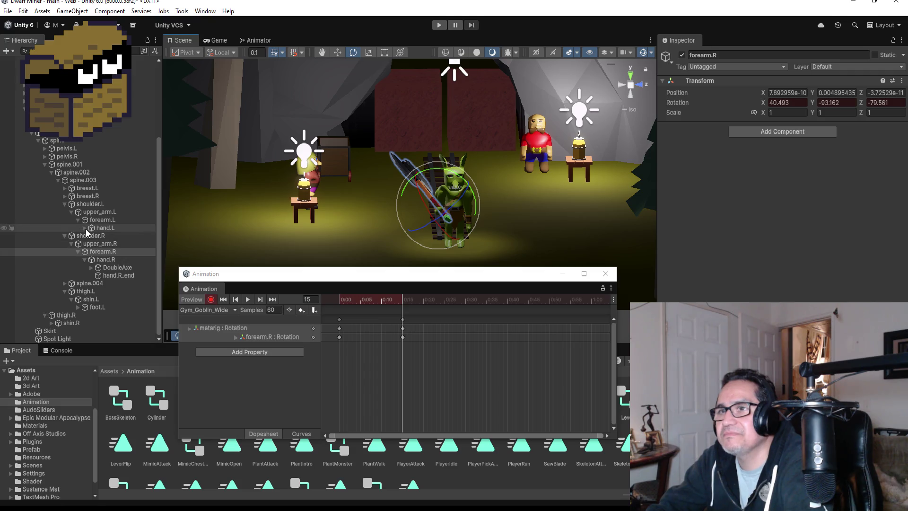
left_click(98, 212)
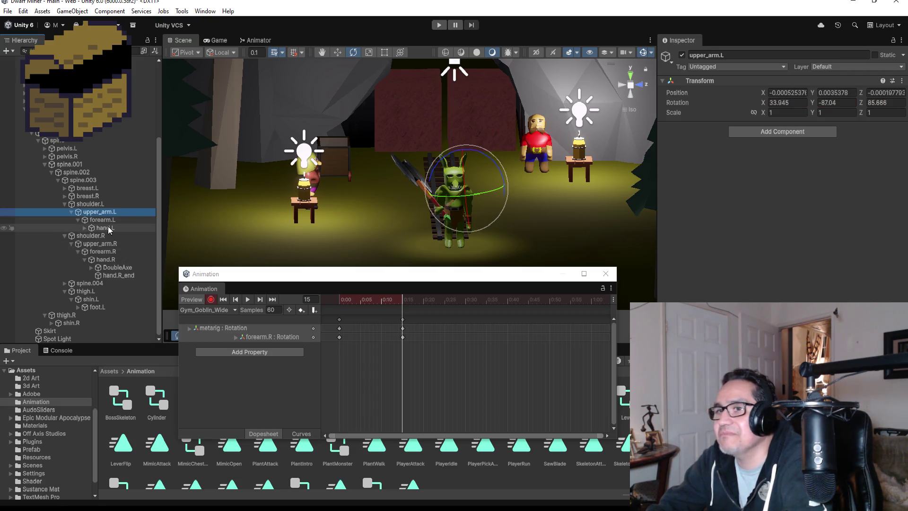
- Rotate upper_arm.L upward and bend forearm.L toward the axe at frame 15
left_click_drag(462, 205, 462, 126)
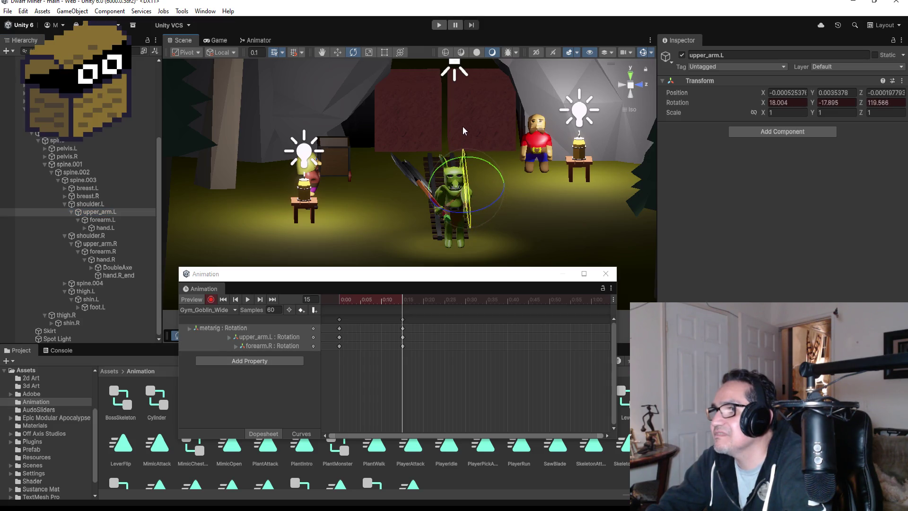
scroll(552, 232, "up", 5)
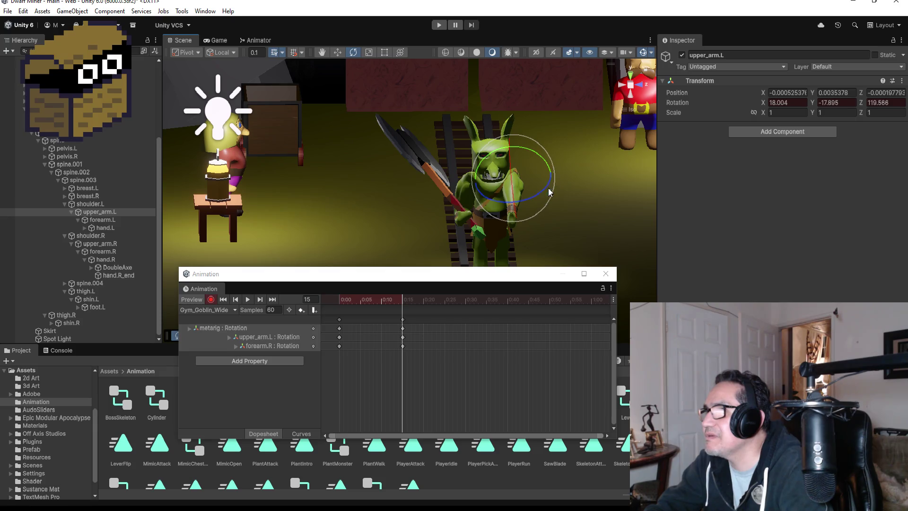
mouse_move(544, 192)
left_mouse_down()
mouse_move(520, 197)
mouse_move(518, 208)
left_mouse_up()
mouse_move(534, 242)
left_mouse_down()
mouse_move(453, 203)
mouse_move(421, 233)
left_mouse_up()
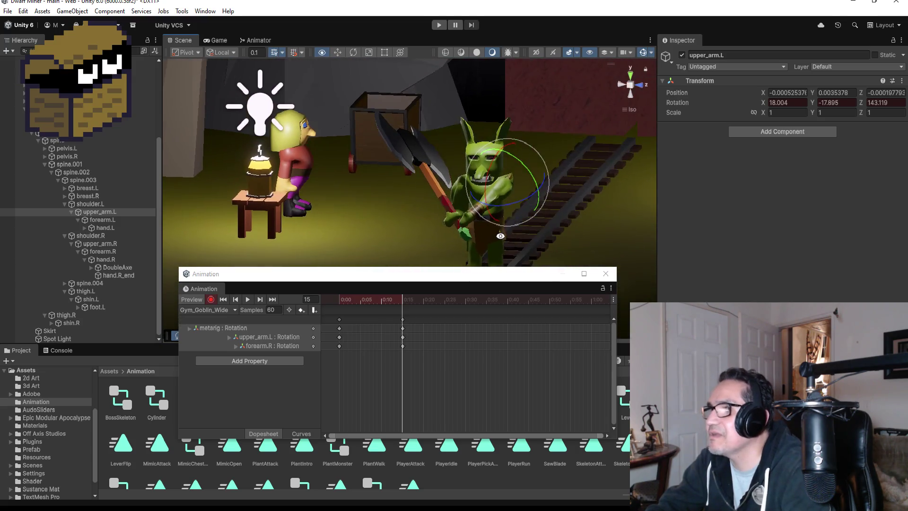
left_click(103, 220)
mouse_move(518, 210)
left_mouse_down()
mouse_move(503, 157)
mouse_move(507, 194)
mouse_move(461, 212)
left_mouse_up()
- Turn off recording, play back the Gym_Goblin_Wide swing, and return to frame 15
scroll(523, 237, "down", 5)
left_click_drag(549, 225, 568, 222)
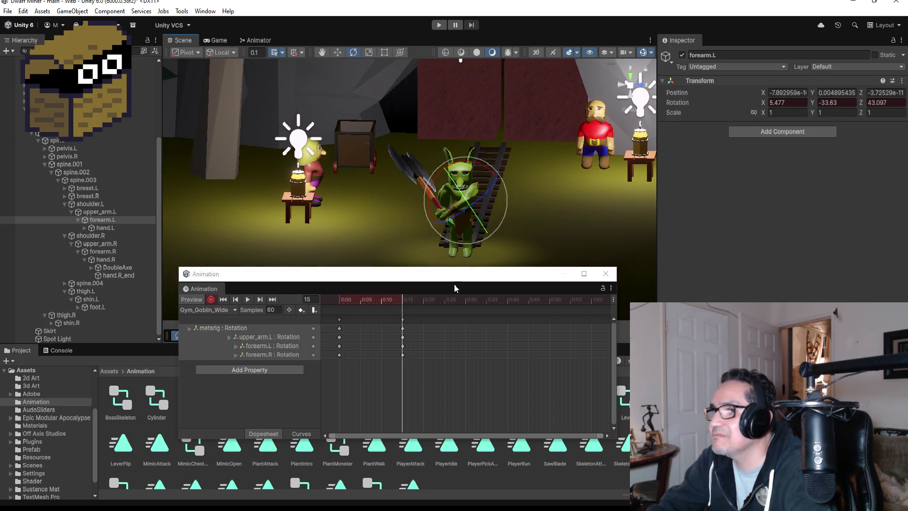
left_click(211, 300)
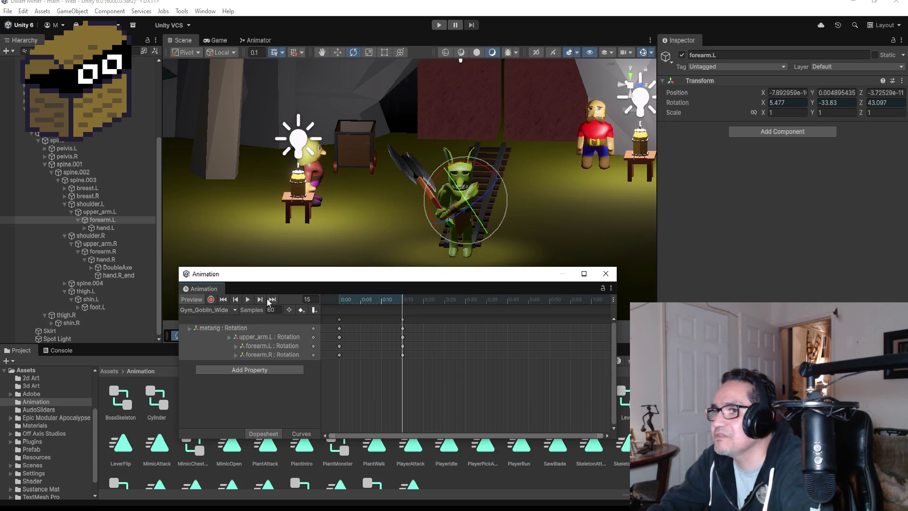
left_click(248, 299)
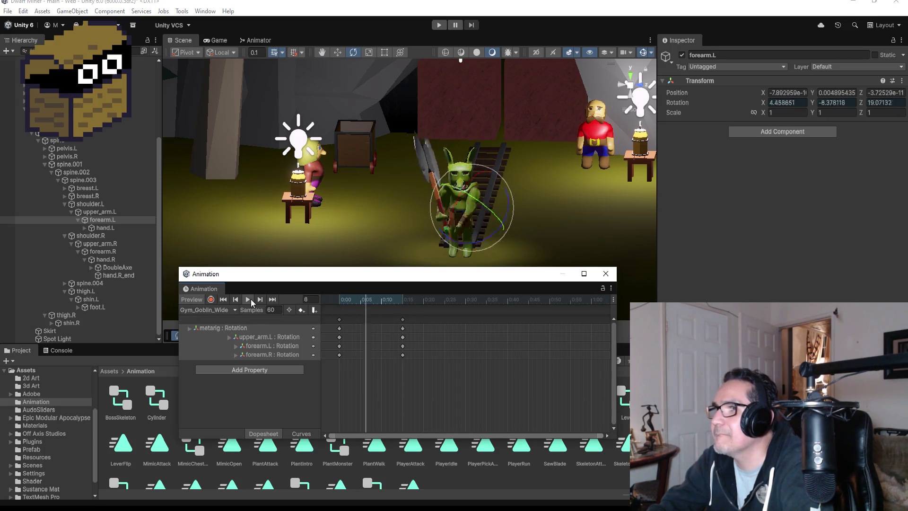
left_click(274, 299)
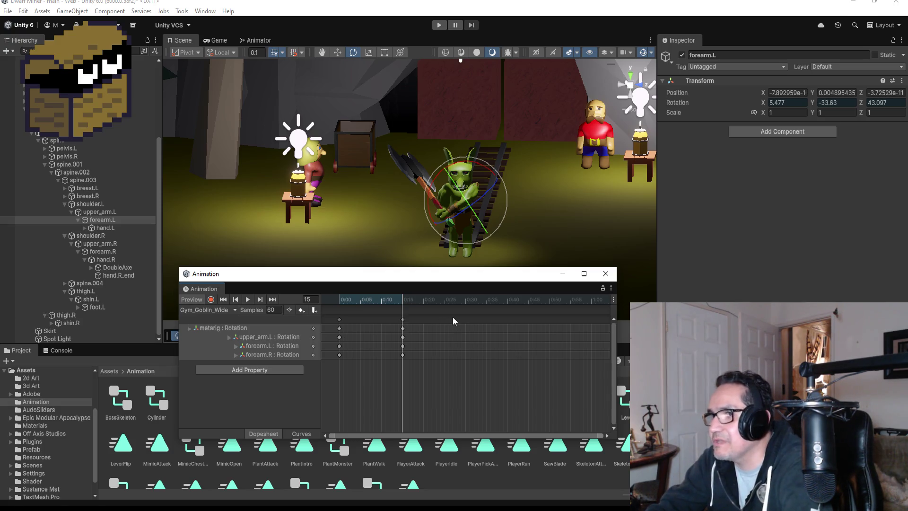
right_click(466, 320)
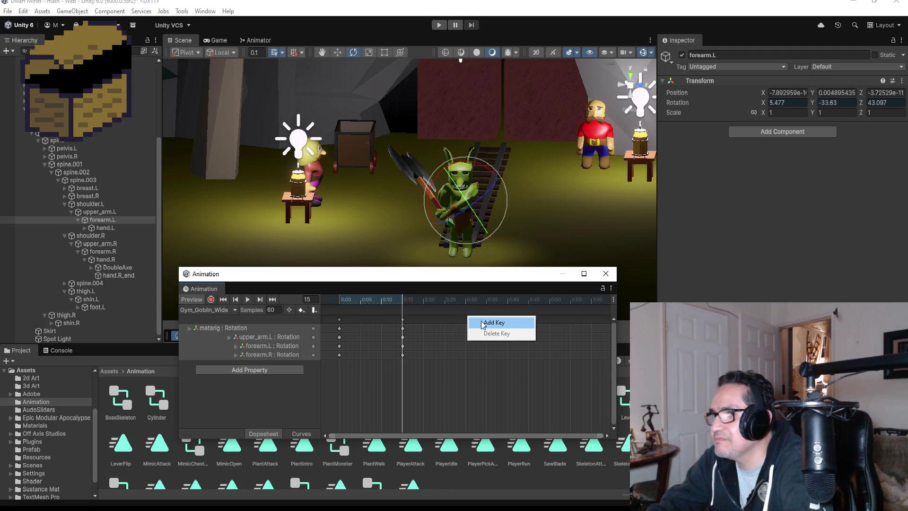
- Add keys at 0:30 on all rotation tracks, move to frame 30 and resume recording
left_click(489, 322)
mouse_move(464, 321)
left_mouse_down()
mouse_move(476, 318)
mouse_move(461, 320)
left_mouse_up()
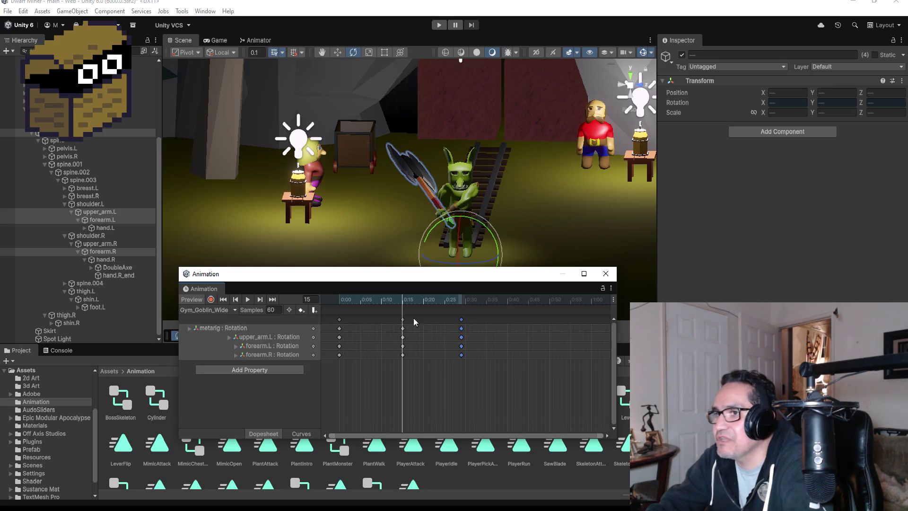
left_click_drag(463, 324, 468, 324)
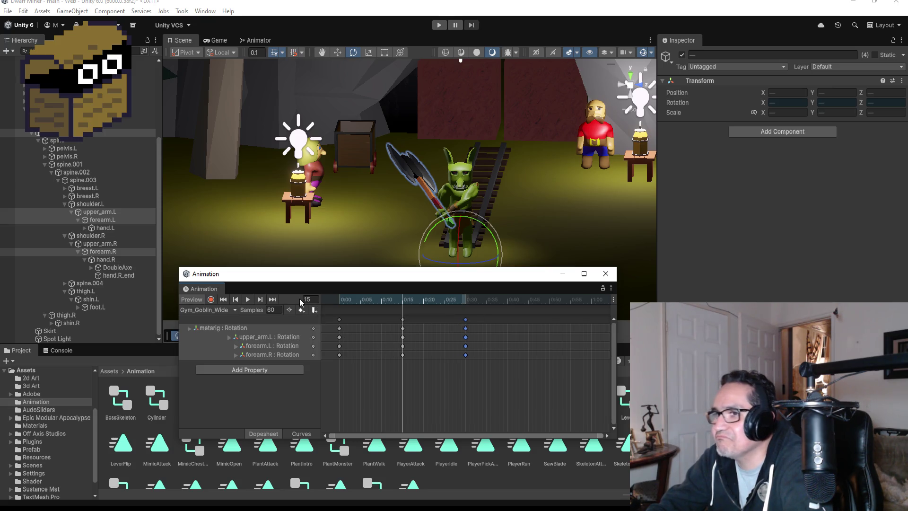
left_click(272, 299)
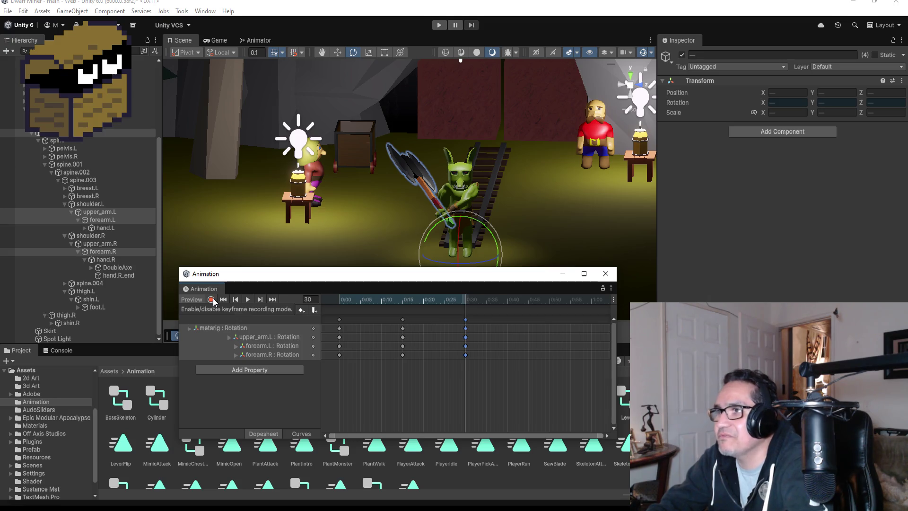
left_click(211, 299)
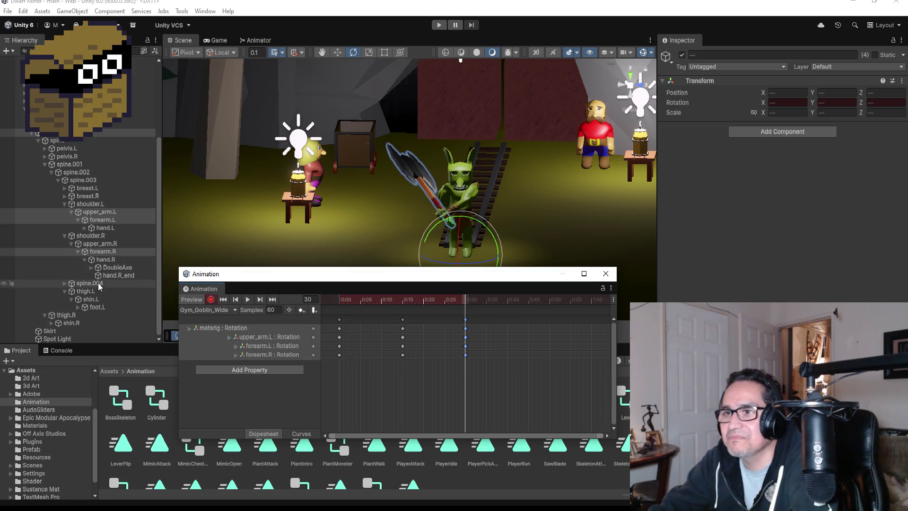
- Select upper_arm.R and rotate it for the frame 30 pose
left_click(96, 213)
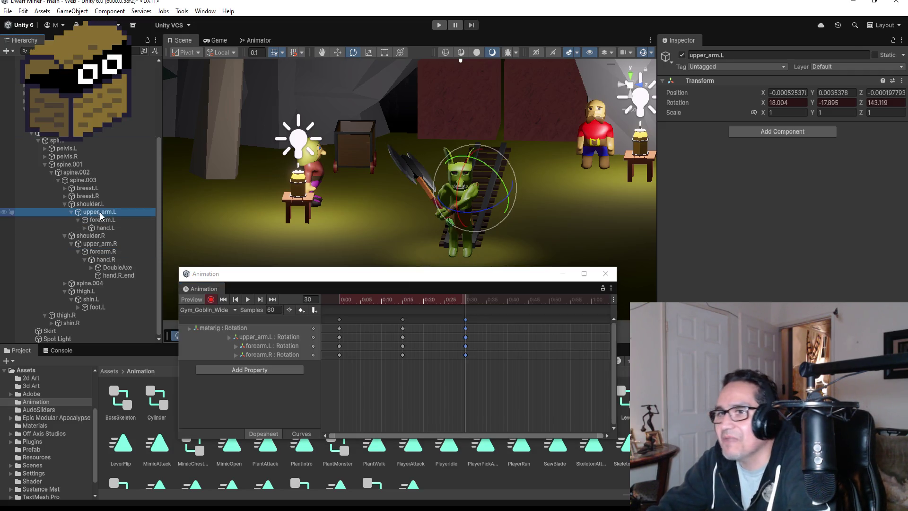
left_click(105, 244)
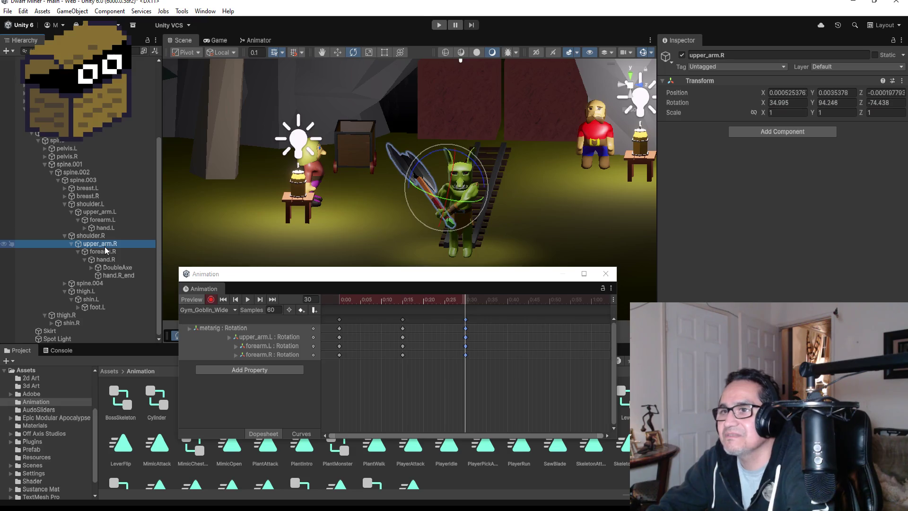
left_click_drag(516, 193, 453, 196)
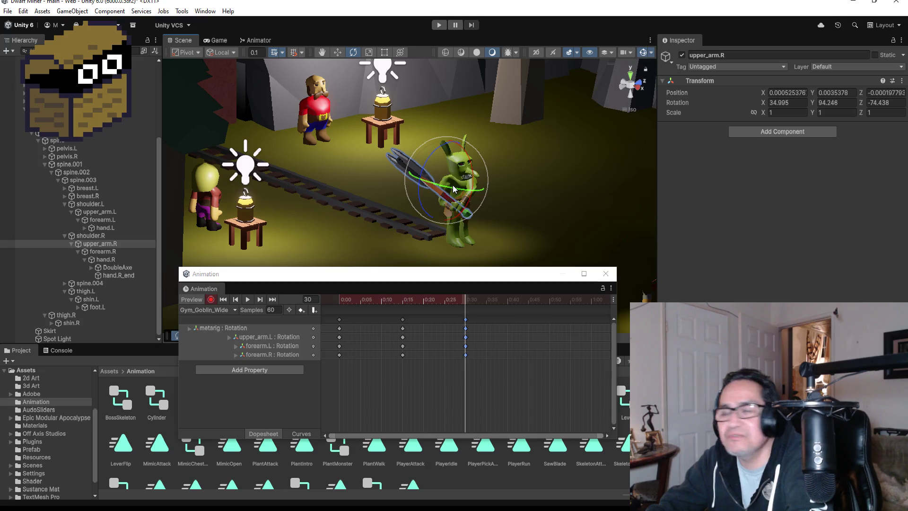
left_click_drag(458, 187, 540, 203)
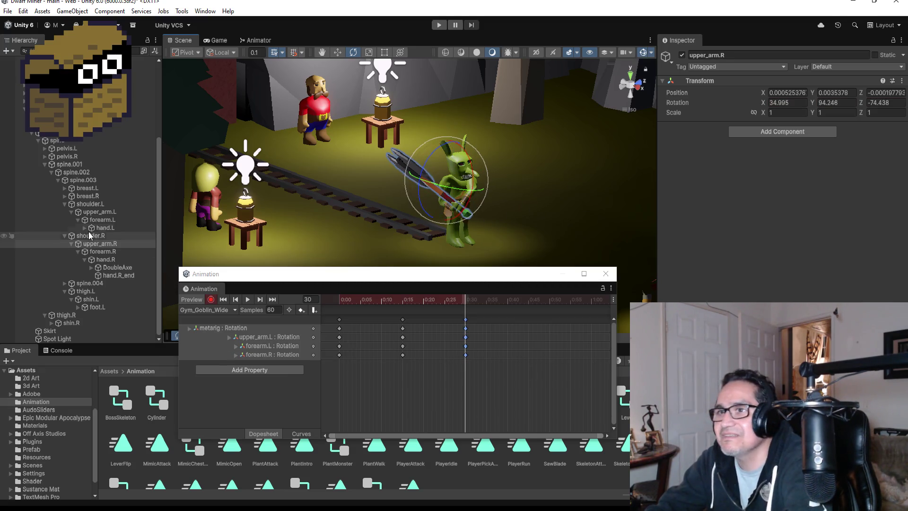
- Try rotating the right hand and right upper arm, undoing both trials
left_click(102, 253)
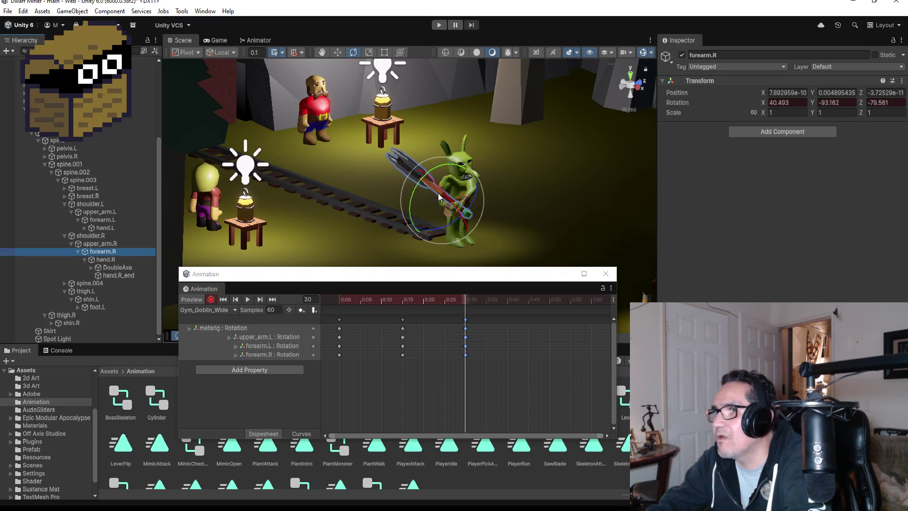
left_click_drag(502, 192, 312, 187)
left_click(105, 260)
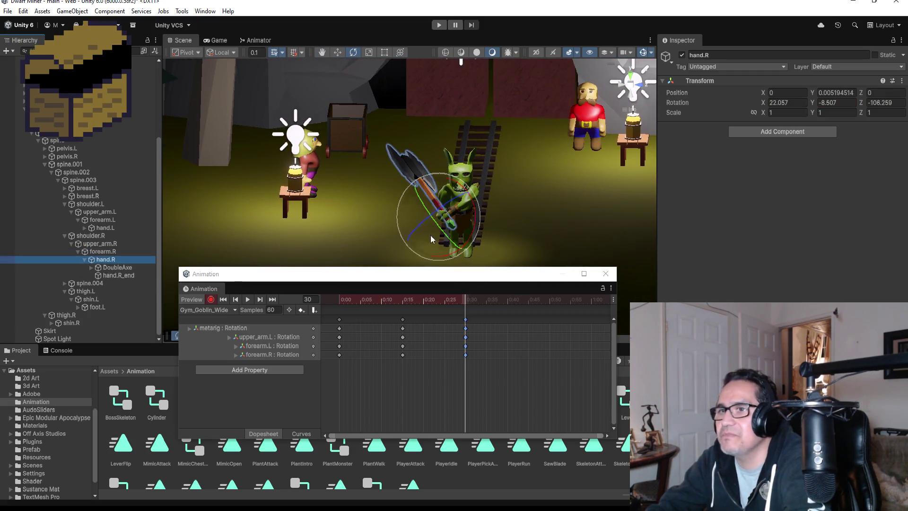
mouse_move(421, 203)
left_mouse_down()
mouse_move(466, 231)
mouse_move(554, 217)
mouse_move(799, 220)
left_mouse_up()
key("ctrl+z")
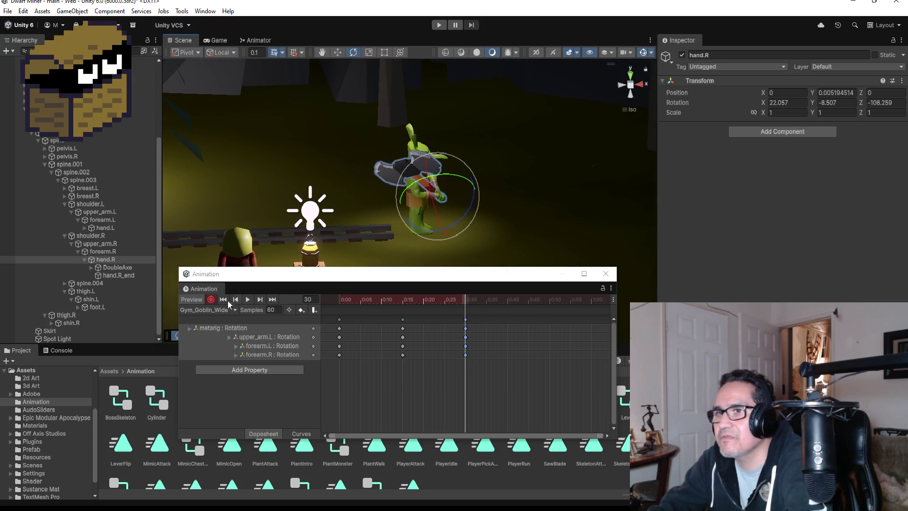
left_click(100, 243)
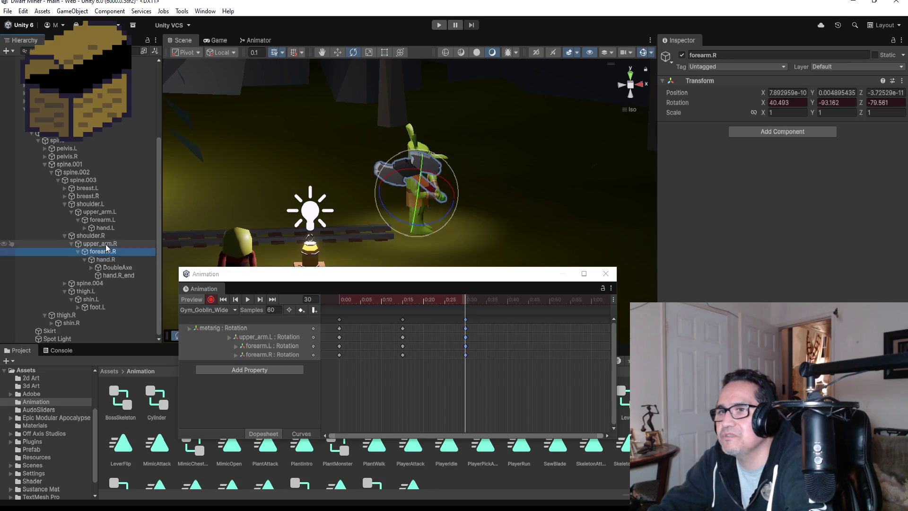
mouse_move(430, 178)
left_mouse_down()
mouse_move(472, 171)
mouse_move(444, 116)
mouse_move(461, 194)
mouse_move(513, 216)
mouse_move(753, 199)
left_mouse_up()
key("ctrl+z")
key("ctrl+z")
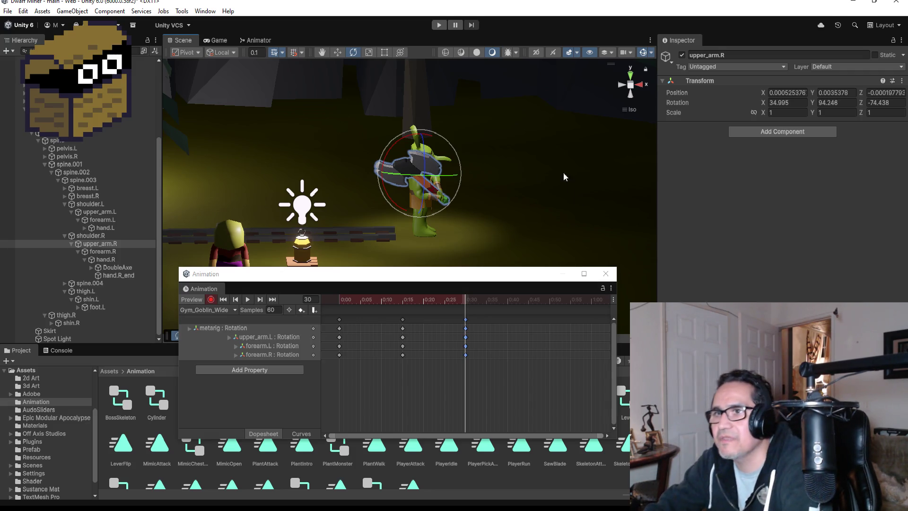
- Undo a forearm trial and key upper_arm.R at frame 30 to 25.764, 32.492, -131.518
left_click(105, 259)
left_click(100, 243)
left_click(102, 252)
mouse_move(450, 168)
left_mouse_down()
mouse_move(483, 189)
mouse_move(515, 246)
left_mouse_up()
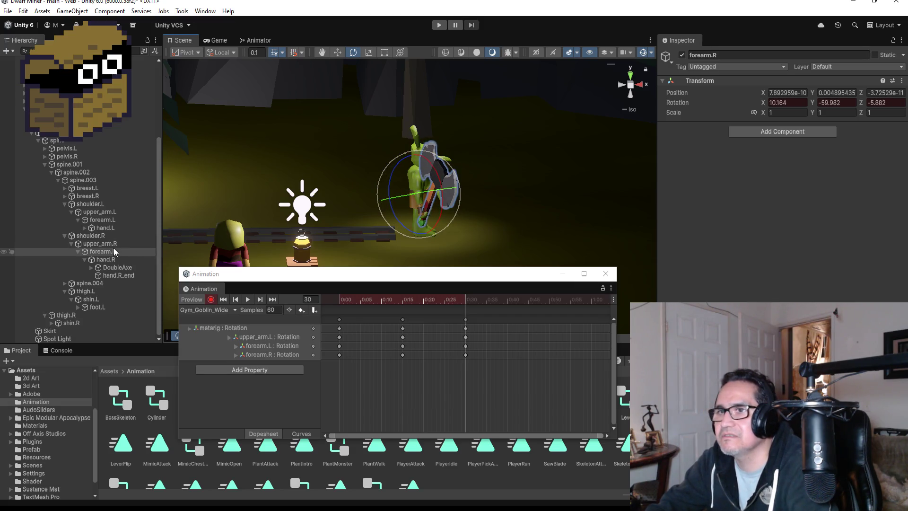
mouse_move(459, 169)
left_mouse_down("alt")
mouse_move(472, 177)
mouse_move(467, 153)
left_mouse_up("alt")
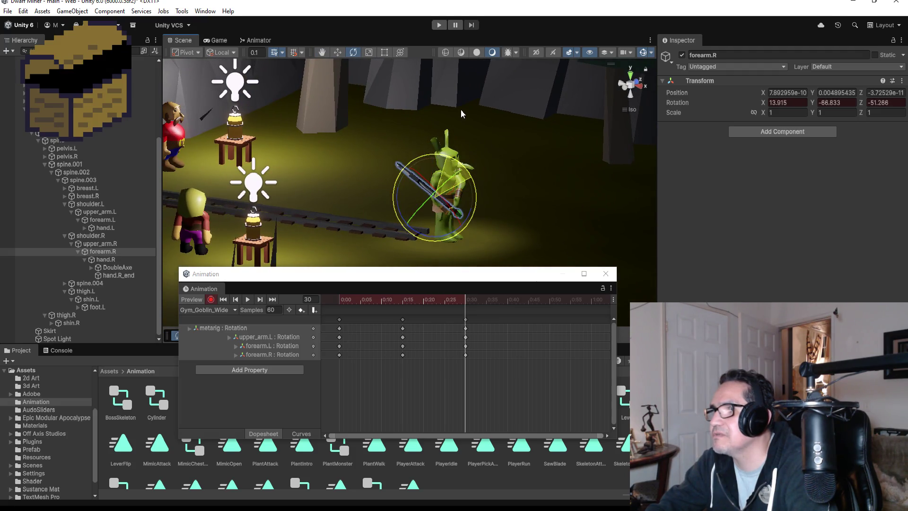
key("ctrl+z")
left_click(101, 243)
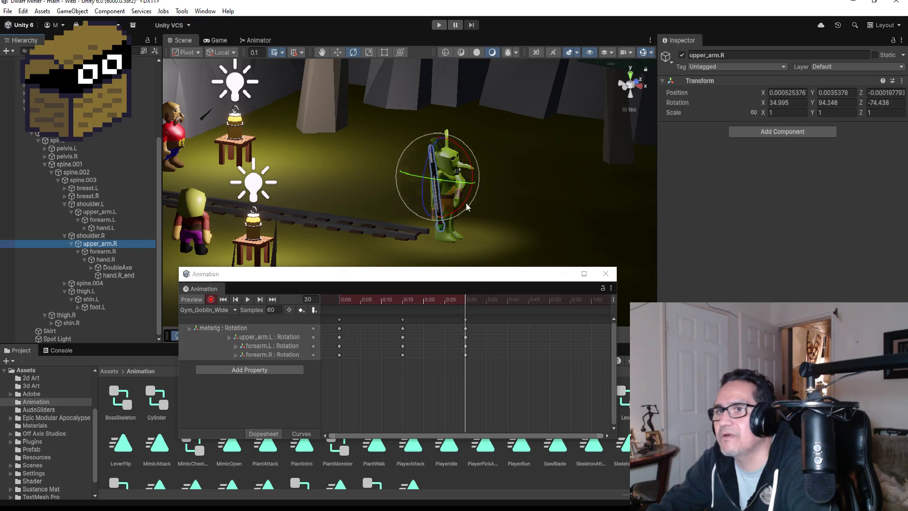
mouse_move(473, 165)
left_mouse_down()
mouse_move(466, 85)
mouse_move(478, 92)
mouse_move(321, 138)
left_mouse_up()
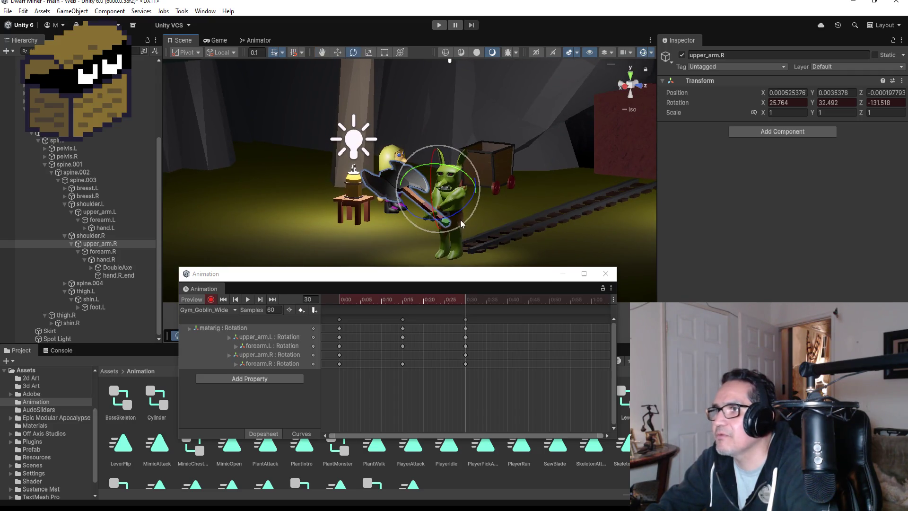
- Raise the right upper arm further and start rotating upper_arm.L toward the axe
mouse_move(462, 205)
left_mouse_down()
mouse_move(442, 214)
mouse_move(400, 209)
left_mouse_up()
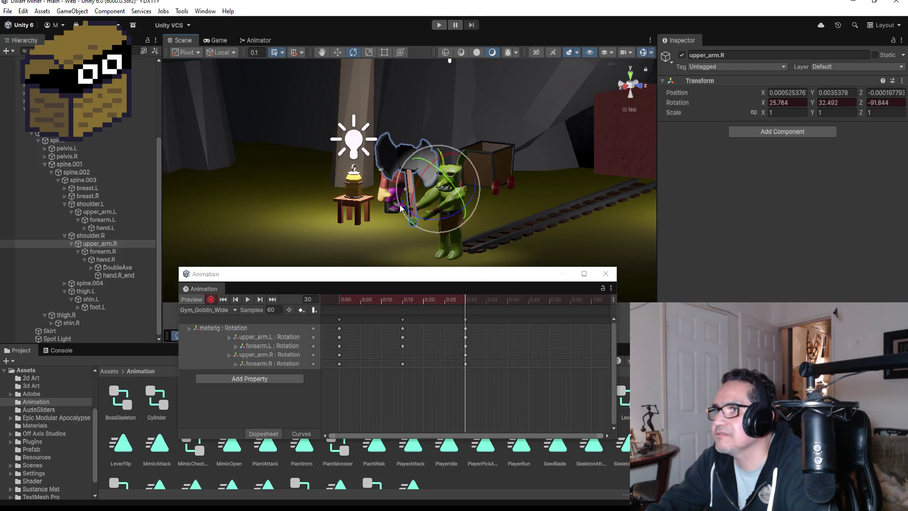
left_click_drag(495, 230, 631, 215)
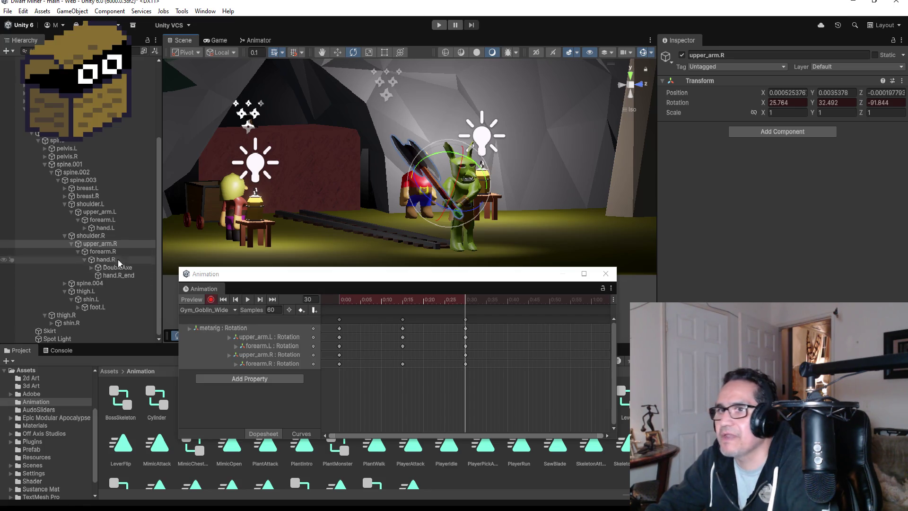
left_click(100, 212)
mouse_move(523, 177)
left_mouse_down()
mouse_move(404, 189)
mouse_move(378, 201)
left_mouse_up()
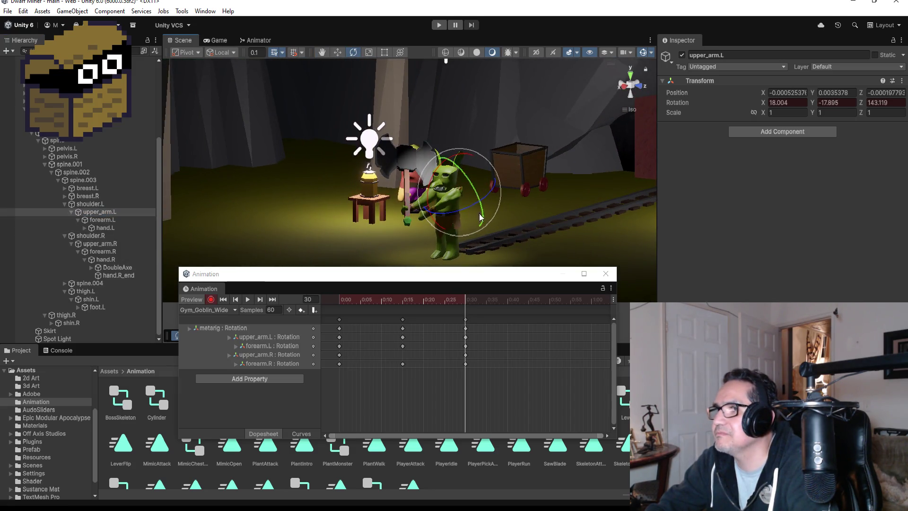
mouse_move(462, 212)
left_mouse_down()
mouse_move(480, 204)
mouse_move(497, 217)
left_mouse_up()
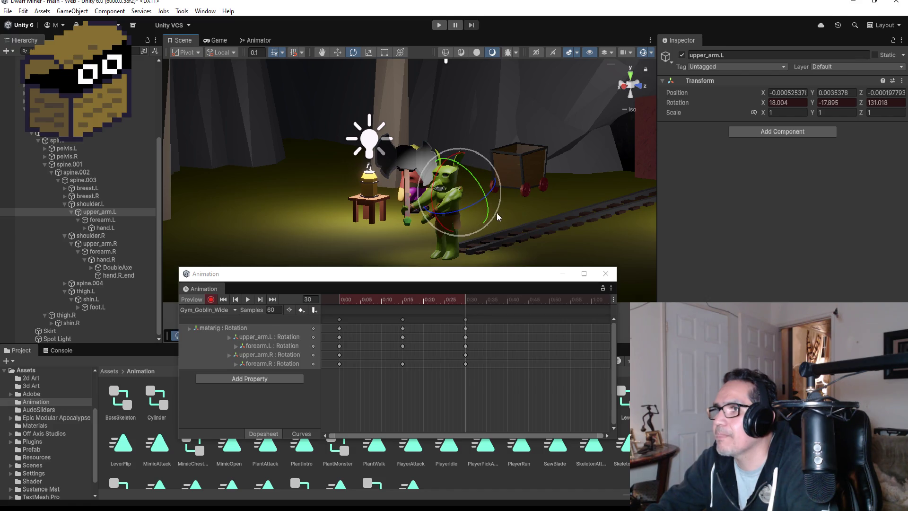
left_click_drag(478, 188, 386, 236)
- Finish upper_arm.L and rotate forearm.L to 29.993, -85.458, 32.939 to grip the axe
left_click(99, 212)
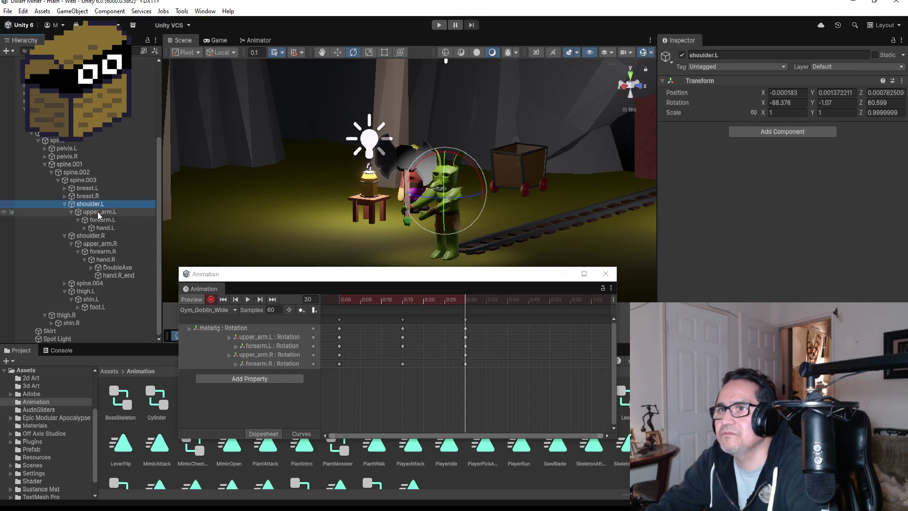
mouse_move(481, 186)
left_mouse_down()
mouse_move(474, 167)
mouse_move(500, 211)
mouse_move(502, 181)
mouse_move(494, 204)
mouse_move(436, 208)
left_mouse_up()
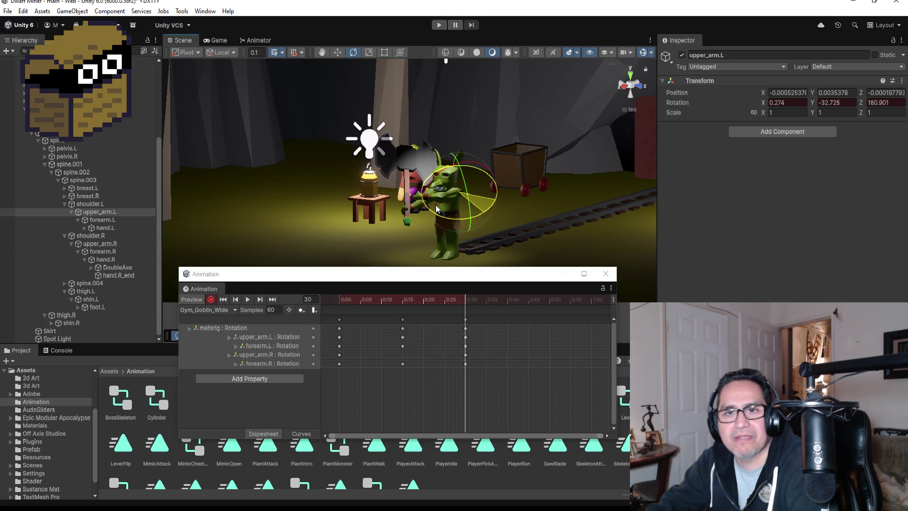
left_click_drag(436, 208, 503, 205)
scroll(473, 208, "down", 3)
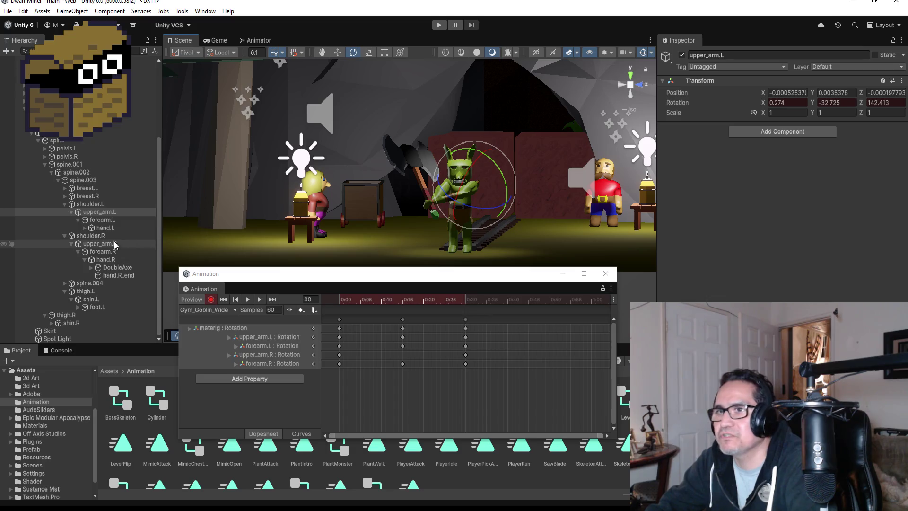
left_click(102, 220)
left_click_drag(506, 175, 461, 143)
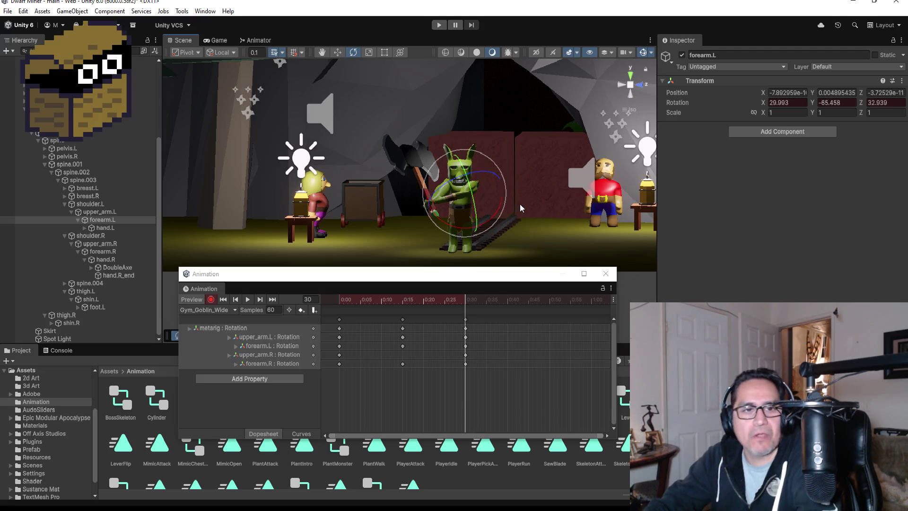
- Stop recording, play the Gym_Goblin_Wide swing, and jump to its end
left_click(210, 299)
left_click(247, 300)
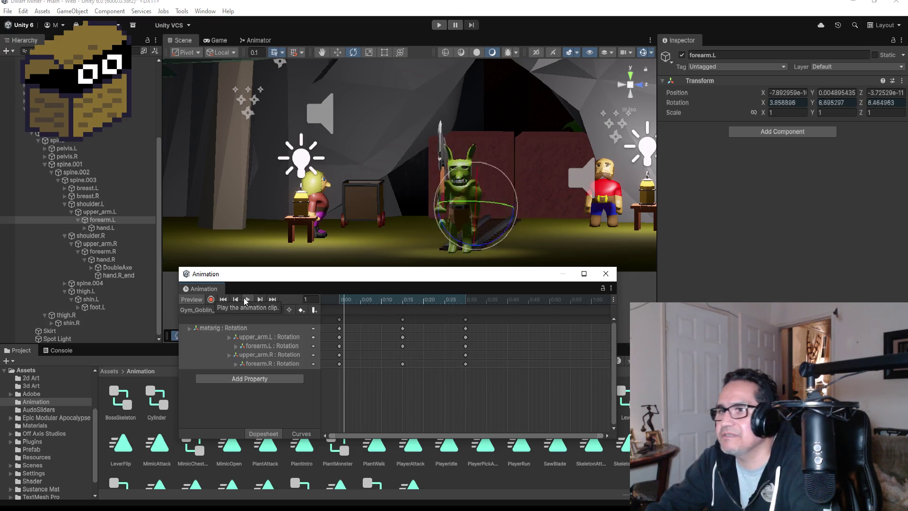
left_click(268, 301)
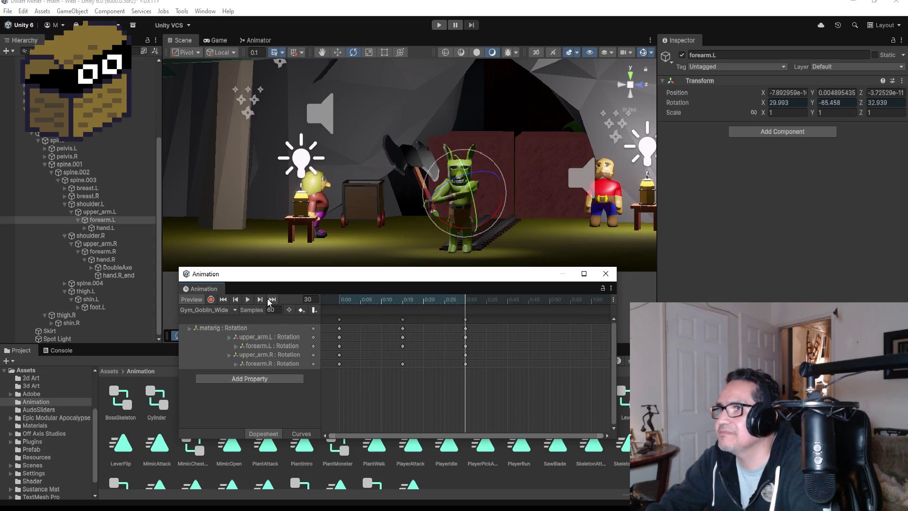
- Step back and forth through the keyframes at frames 0, 15 and 30
left_click(235, 300)
left_click(236, 300)
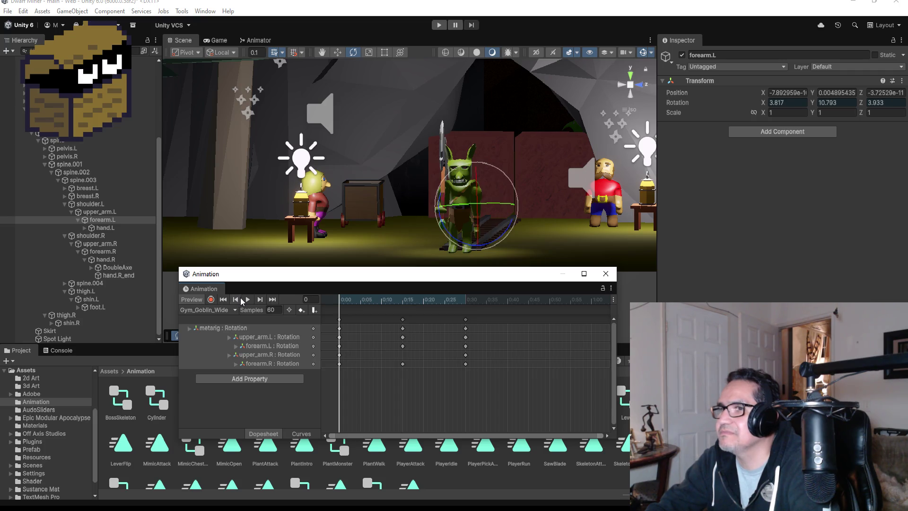
left_click(260, 300)
left_click(260, 299)
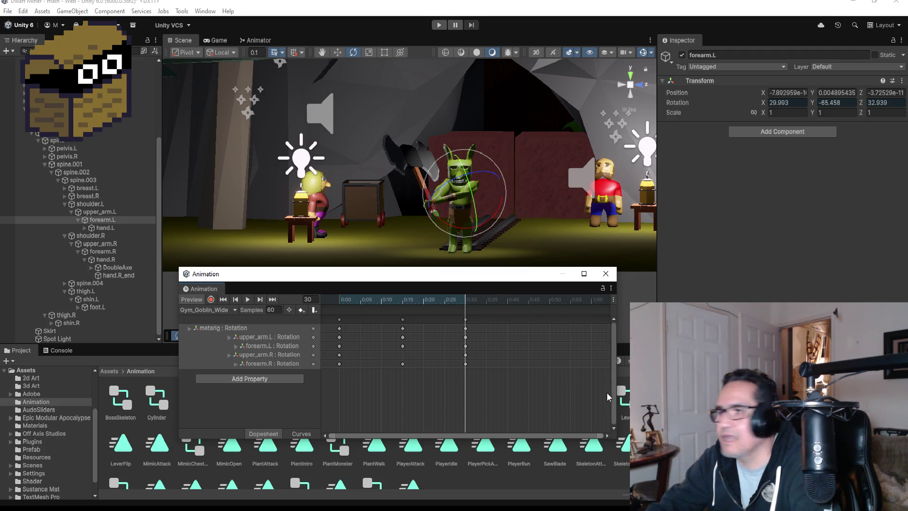
scroll(487, 330, "down", 2)
right_click(471, 319)
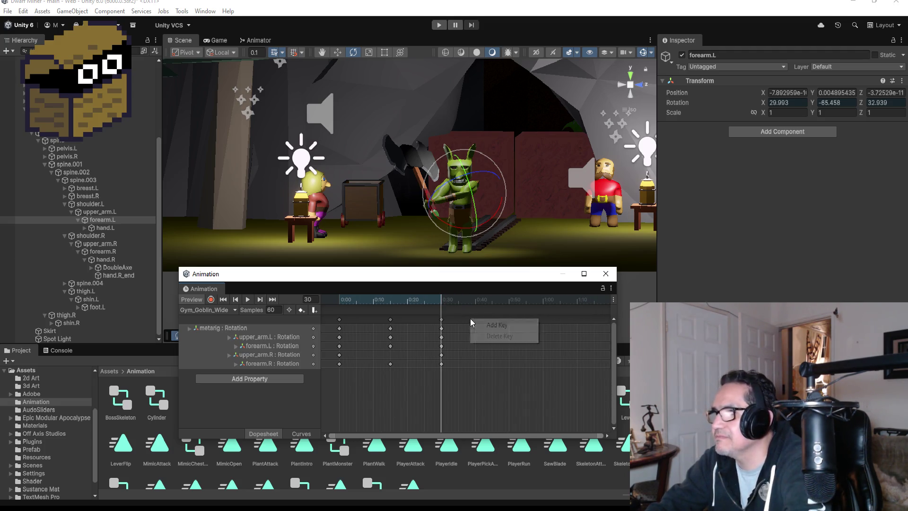
- Add a key column on every track, move it out to frame 45, and resume recording
left_click(496, 325)
left_click_drag(469, 320, 487, 322)
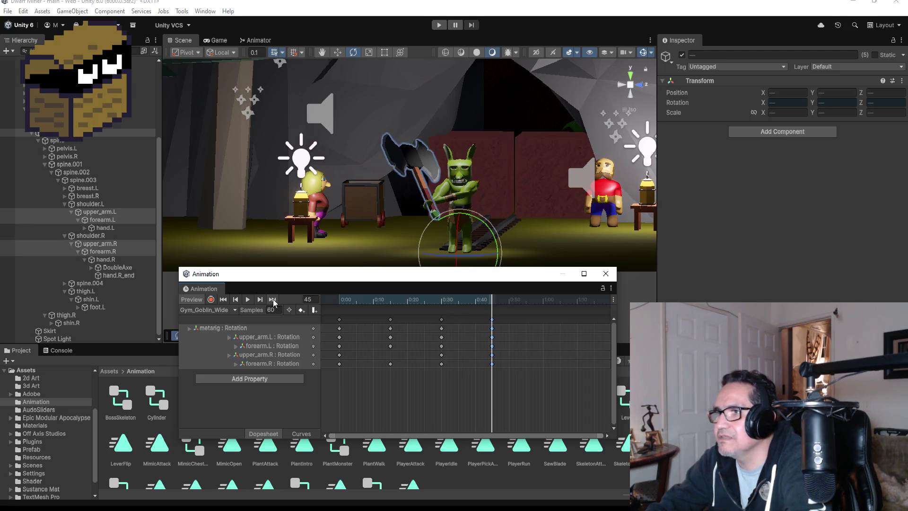
left_click(209, 300)
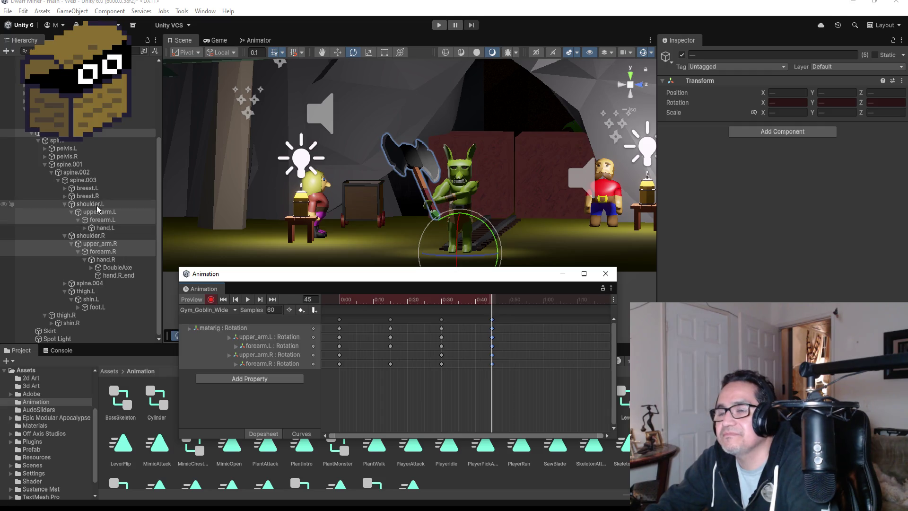
- Rotate upper_arm.R and hand.R to swing the axe further round at frame 45
left_click(96, 243)
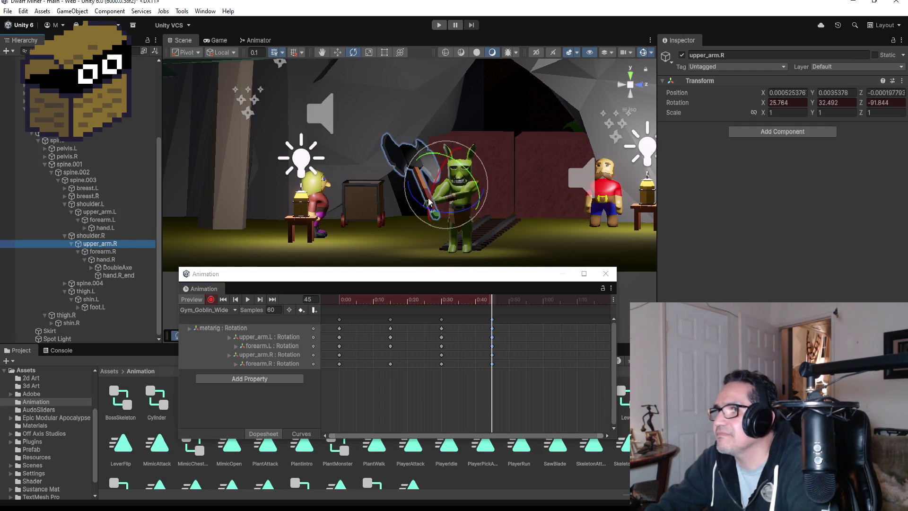
mouse_move(417, 204)
left_mouse_down()
mouse_move(502, 218)
mouse_move(413, 208)
left_mouse_up()
left_click(105, 259)
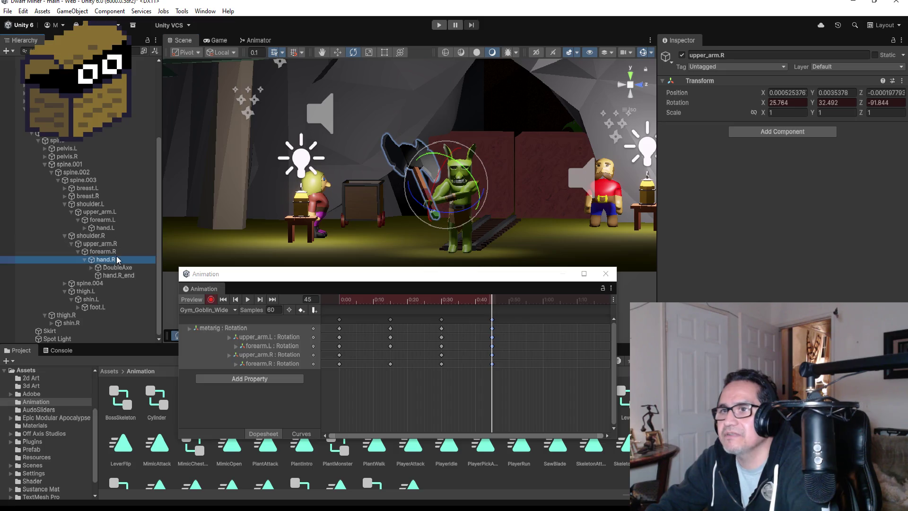
left_click(403, 211)
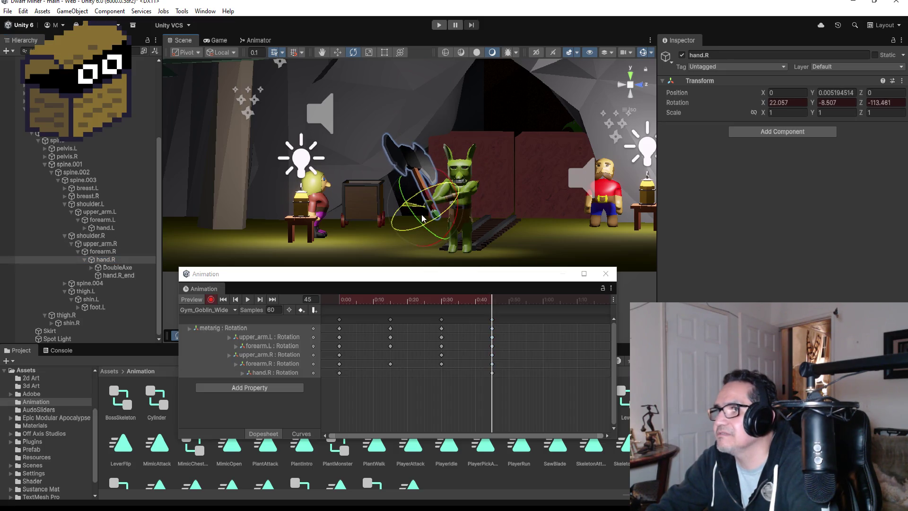
left_click_drag(407, 218, 481, 239)
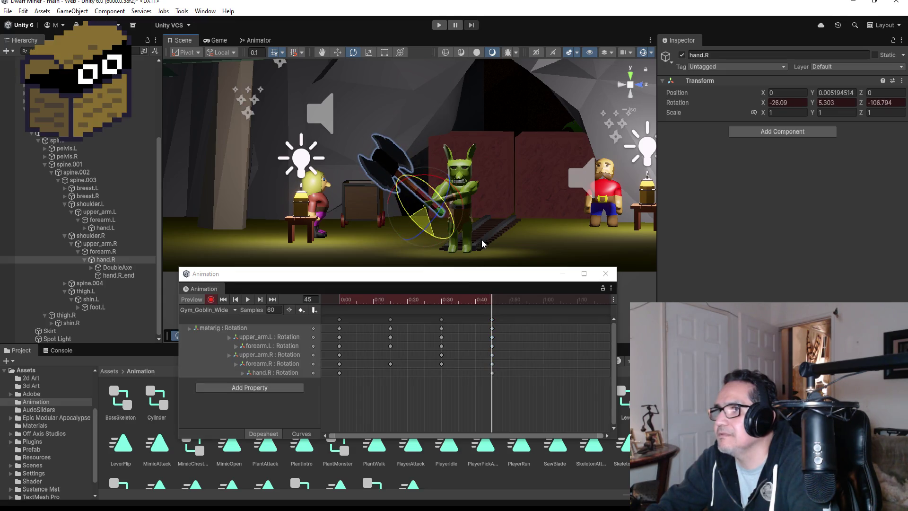
left_click(93, 244)
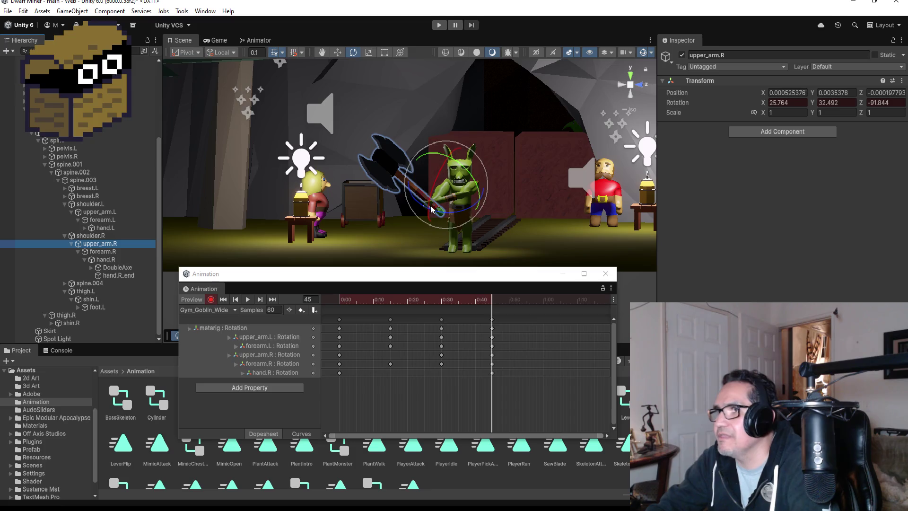
left_click(99, 244)
mouse_move(416, 202)
left_mouse_down()
mouse_move(500, 217)
mouse_move(528, 207)
left_mouse_up()
- Undo the upper-arm swing, tilt hand.R slightly, and swing the right arm and axe down
key("ctrl+z")
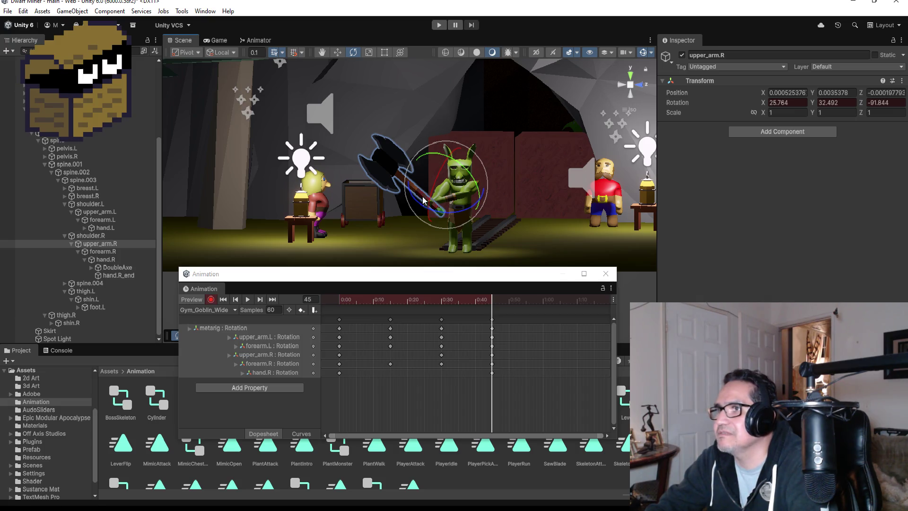
left_click(102, 251)
left_click(105, 259)
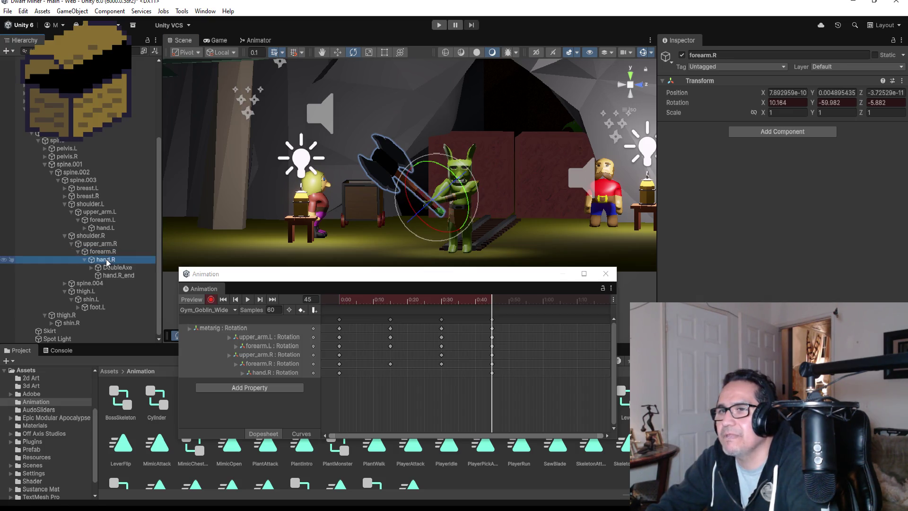
mouse_move(445, 202)
left_mouse_down()
mouse_move(402, 227)
mouse_move(427, 212)
mouse_move(534, 221)
mouse_move(490, 214)
left_mouse_up()
left_click(106, 253)
key("ctrl+z")
key("ctrl+z")
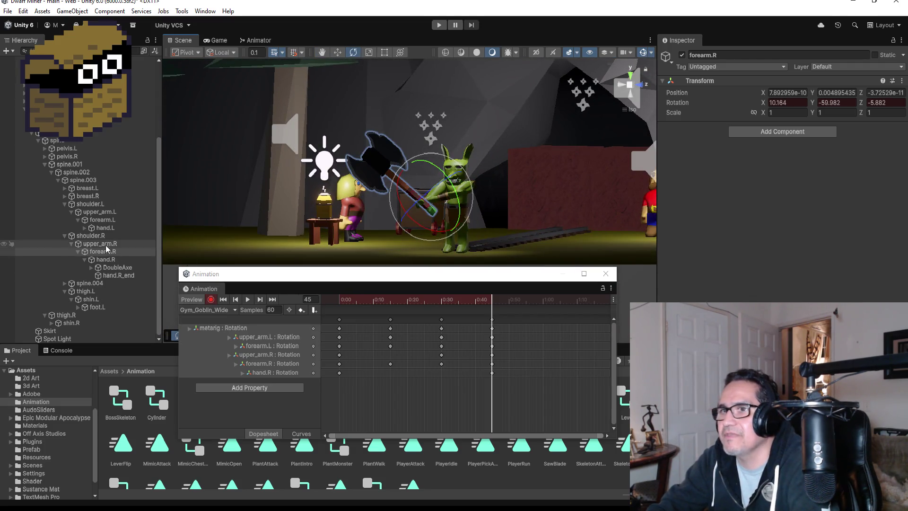
mouse_move(434, 210)
left_mouse_down()
mouse_move(586, 213)
mouse_move(474, 223)
left_mouse_up()
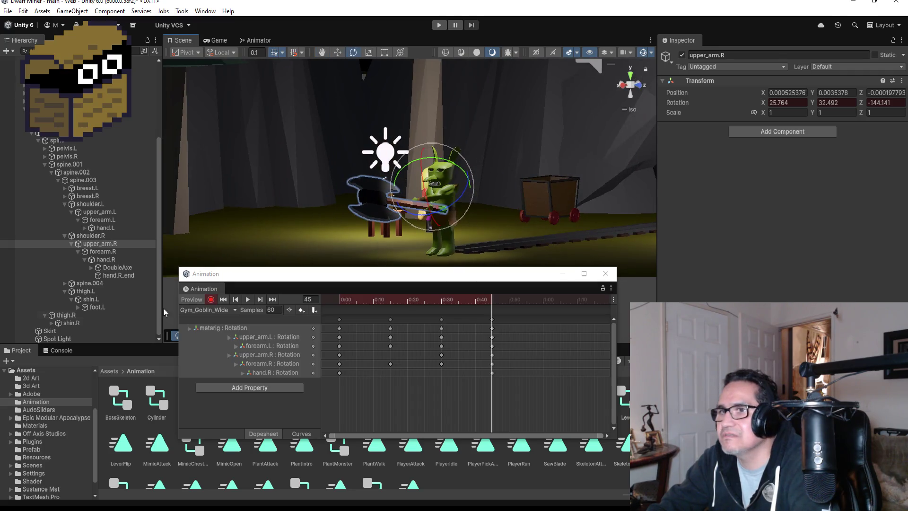
- Rotate upper_arm.L down and bend forearm.L to 55.9, -31.362, 57.139, then stop recording
left_click(101, 212)
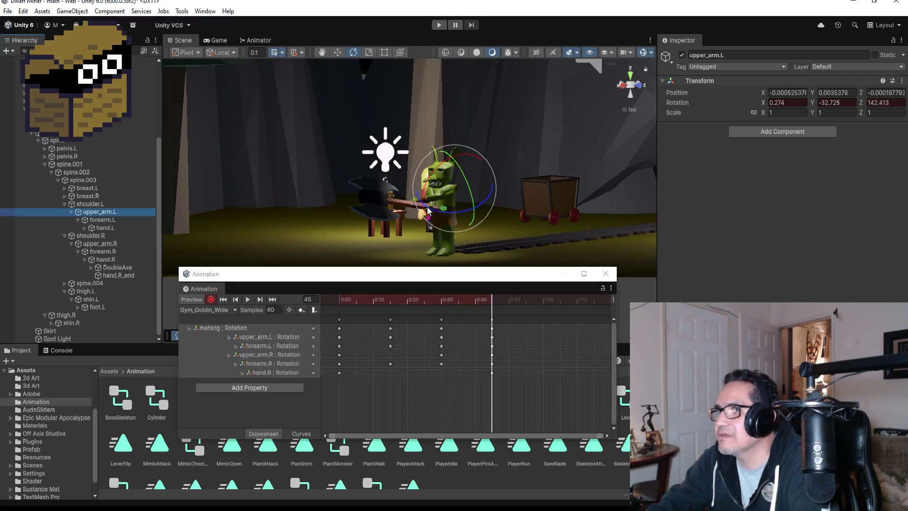
mouse_move(447, 208)
left_mouse_down()
mouse_move(513, 211)
mouse_move(498, 217)
left_mouse_up()
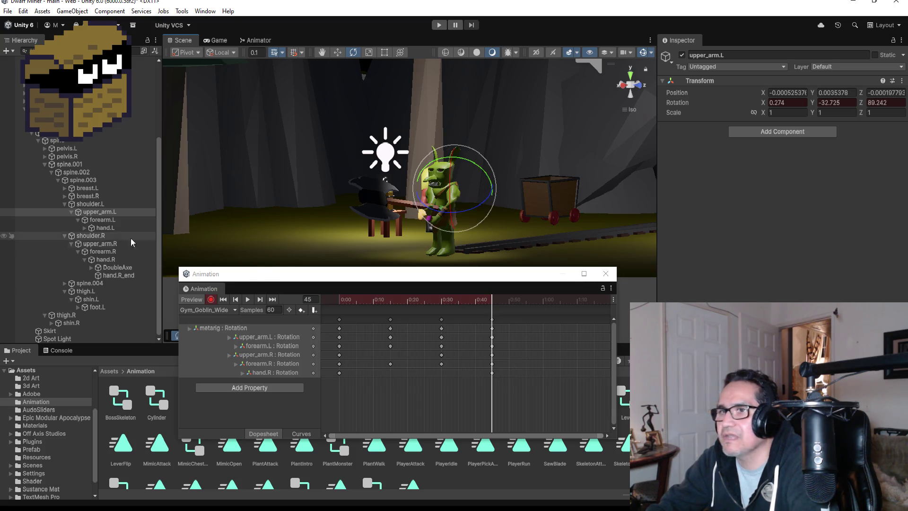
left_click(102, 220)
left_click_drag(470, 235, 461, 208)
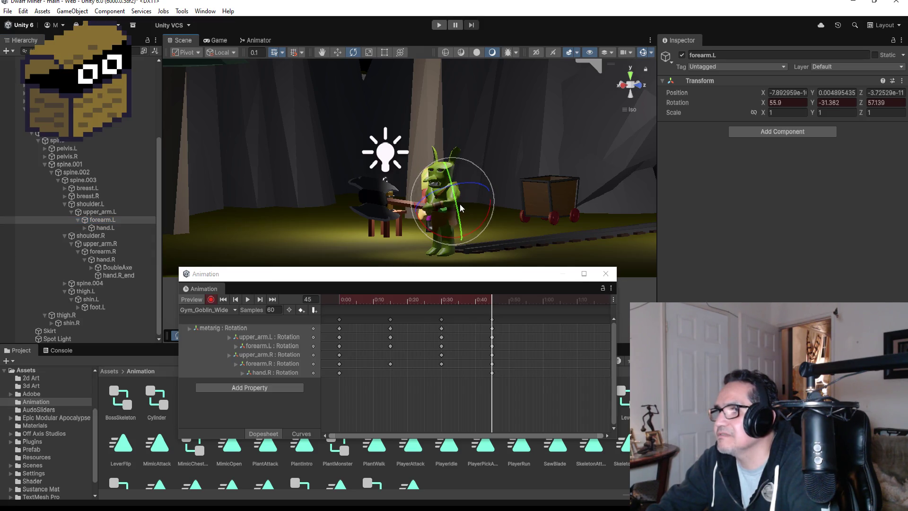
left_click_drag(399, 223, 541, 223)
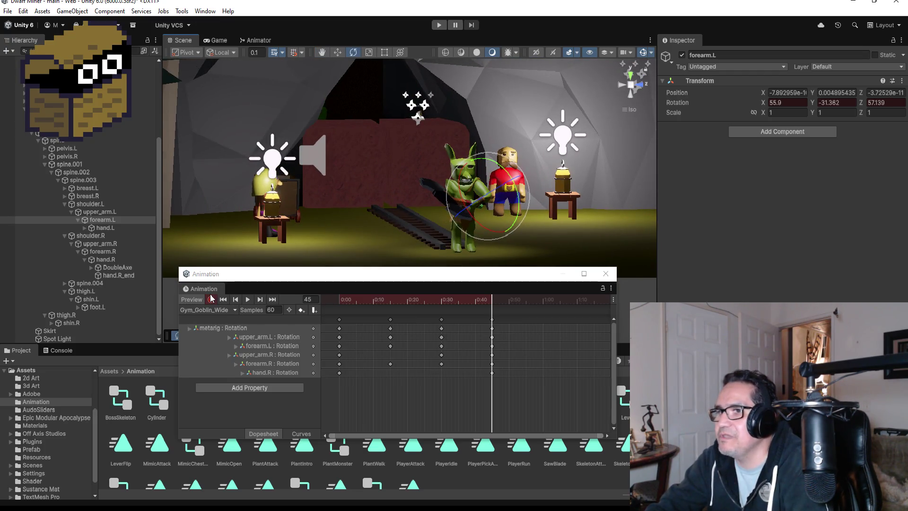
left_click(210, 299)
- Play back the swing, view it from the front then right side, and jump to the last keyframe
left_click(248, 297)
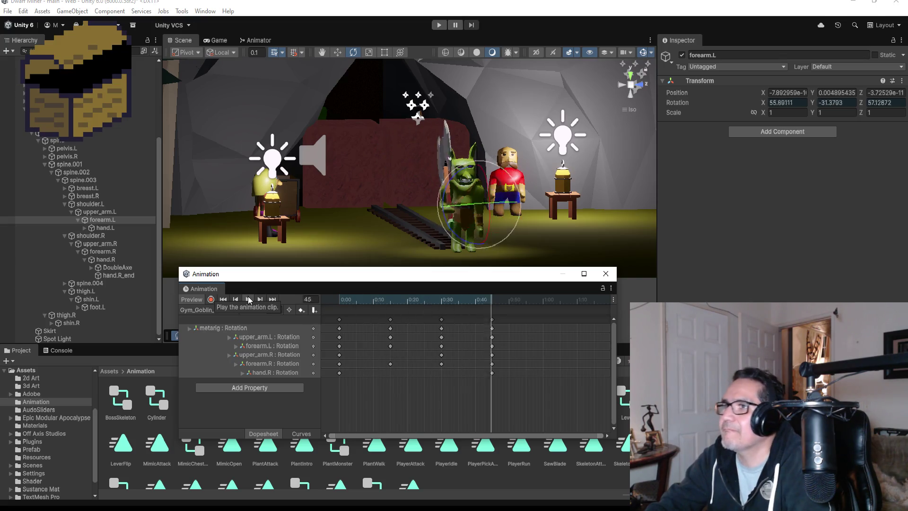
left_click(620, 85)
left_click(619, 84)
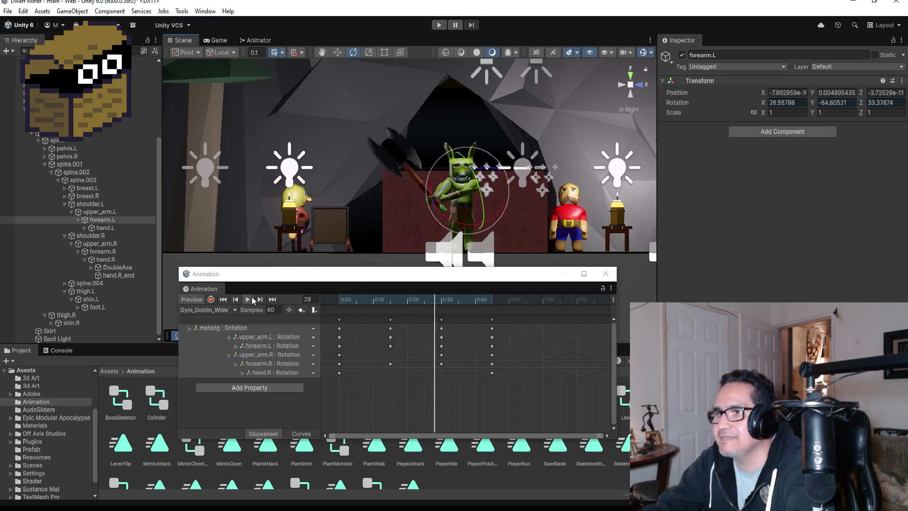
left_click(272, 299)
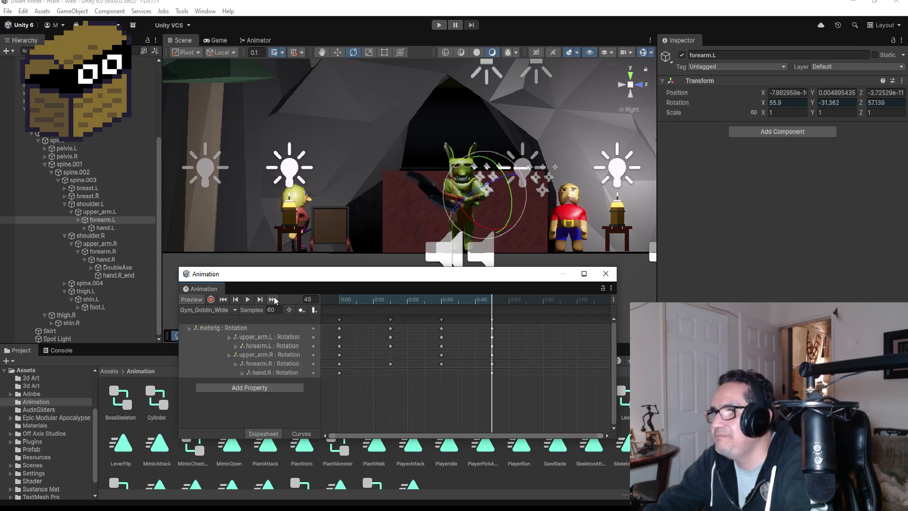
scroll(517, 327, "down", 1)
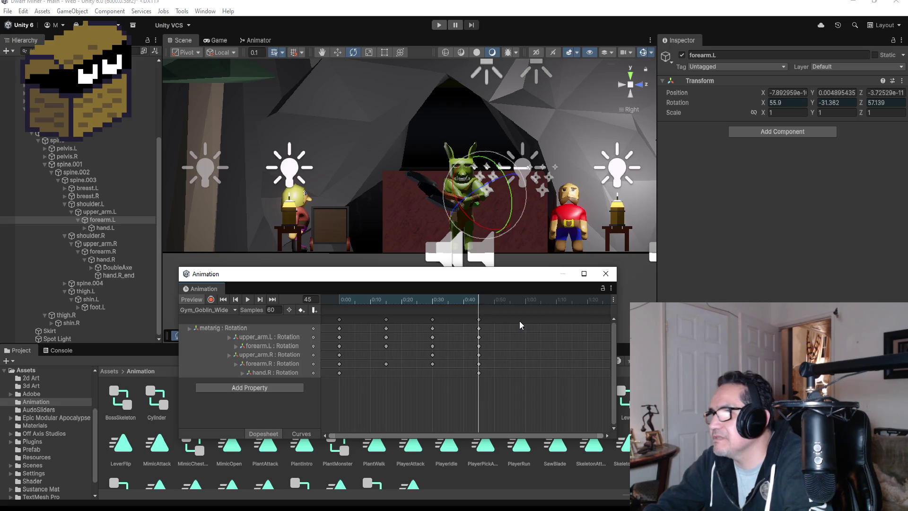
right_click(519, 320)
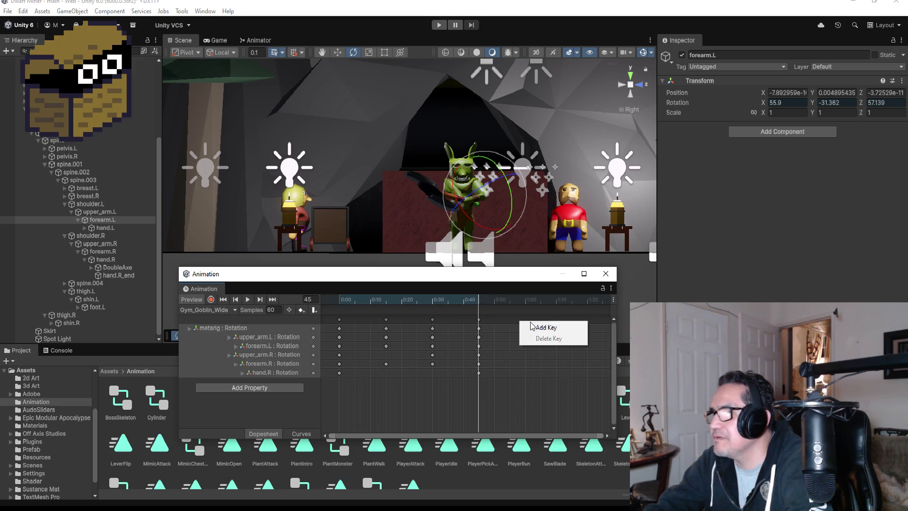
- Copy the 0:45 key column, paste it at 1:00 (frame 60), and resume recording there
left_click(480, 321)
right_click(523, 320)
left_click(524, 324)
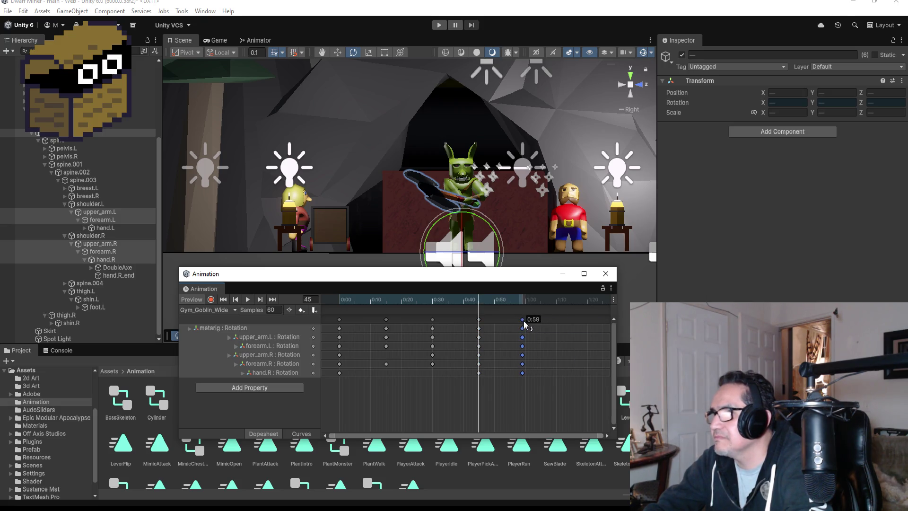
left_click(273, 299)
left_click(211, 299)
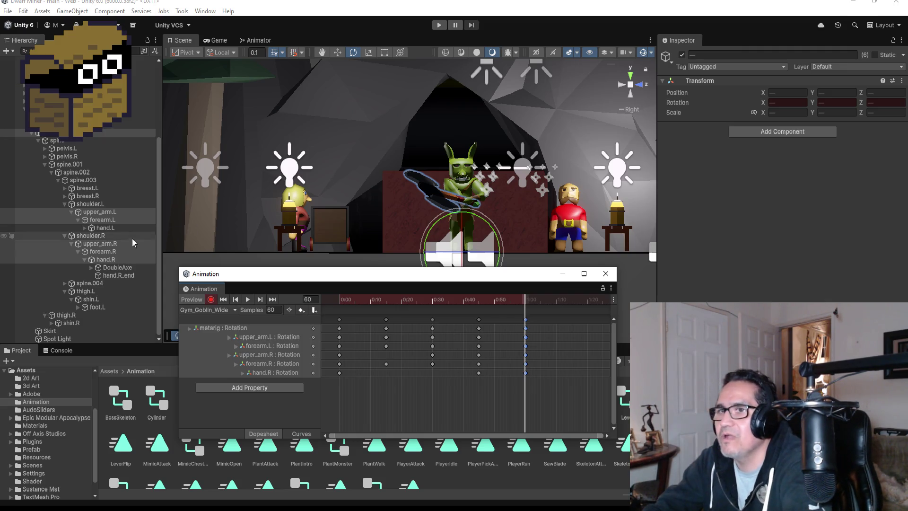
left_click(102, 244)
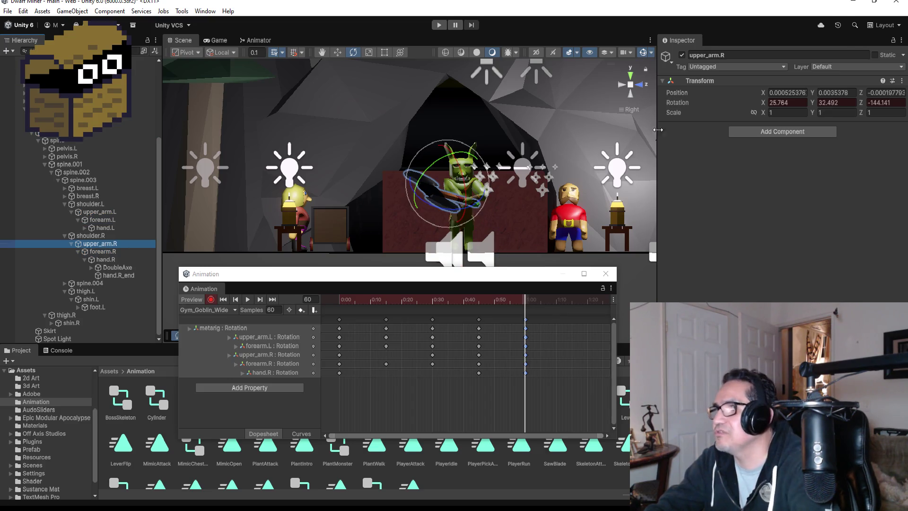
- Return the Scene view to the right side and pick through the right arm bones to hand.R
left_click_drag(616, 182, 627, 83)
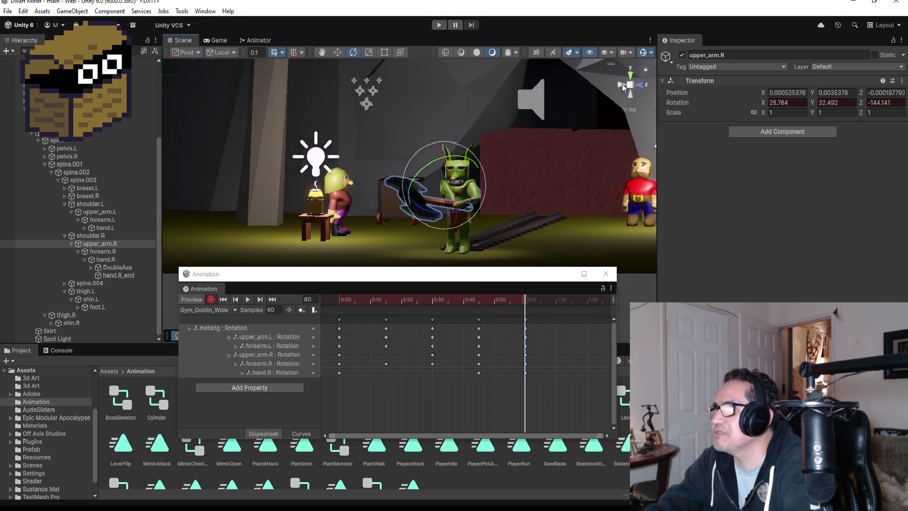
left_click(622, 83)
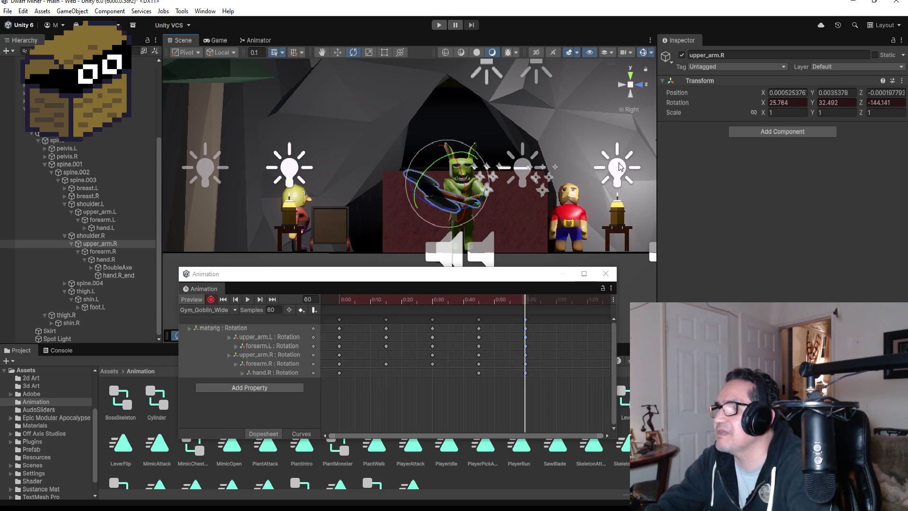
left_click(544, 175, "shift")
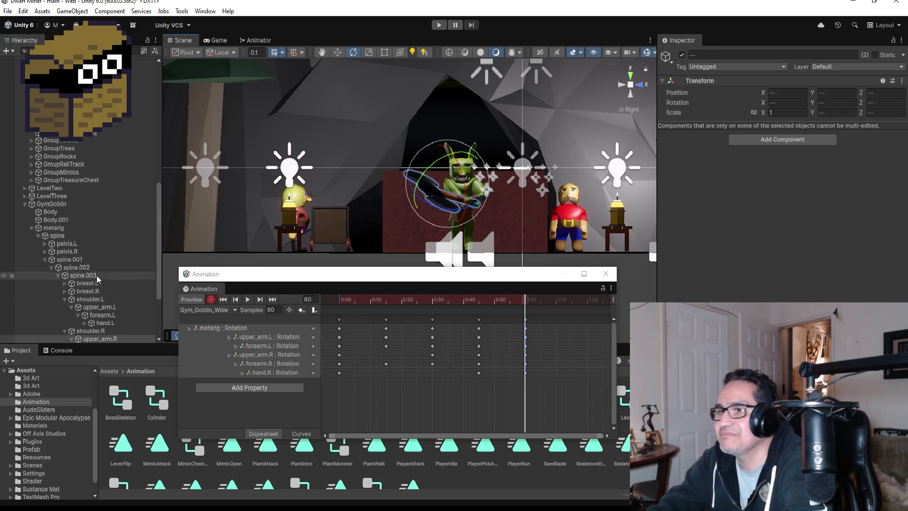
left_click(90, 260)
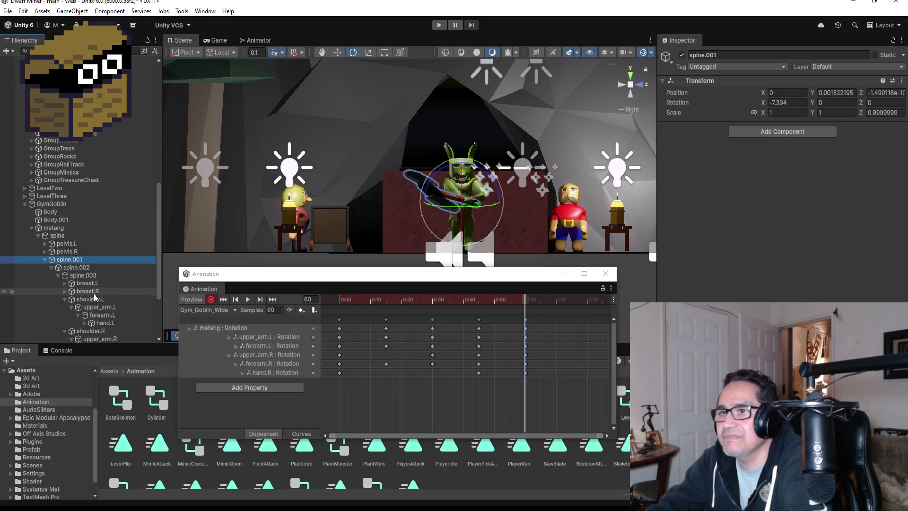
scroll(112, 295, "down", 5)
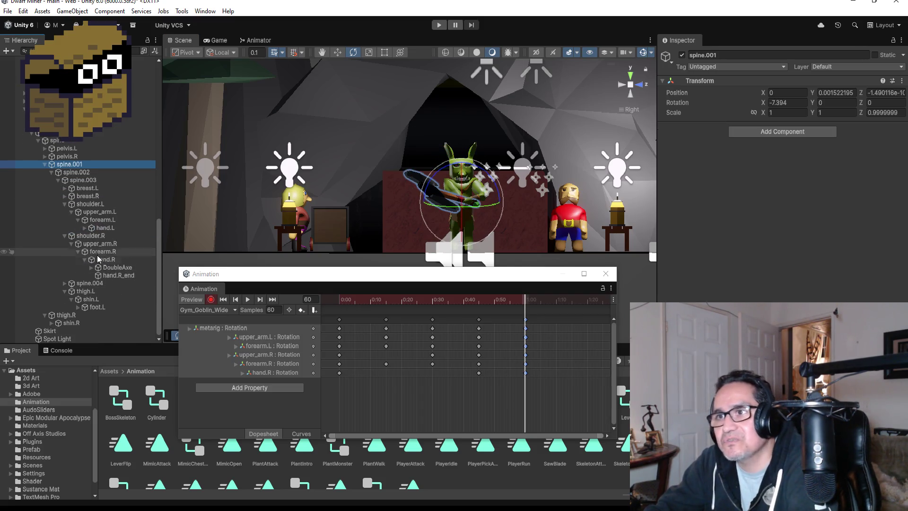
left_click(95, 236)
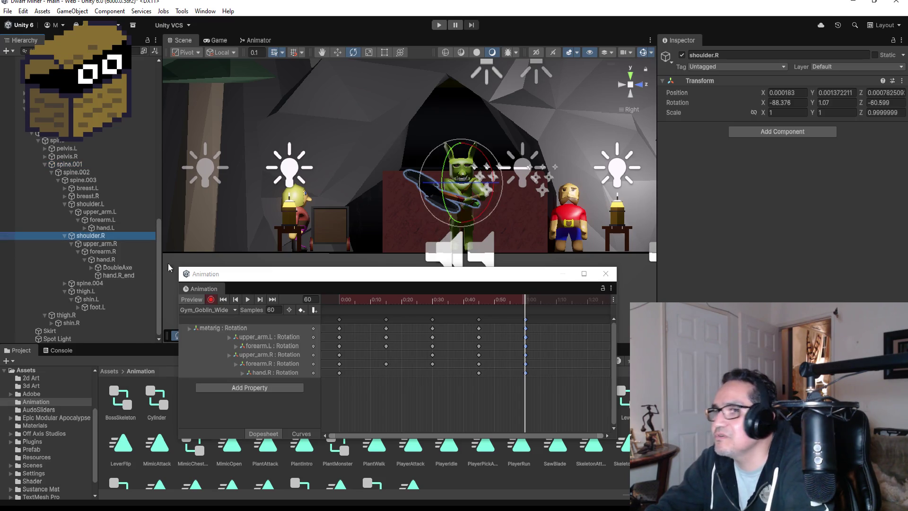
left_click(99, 243)
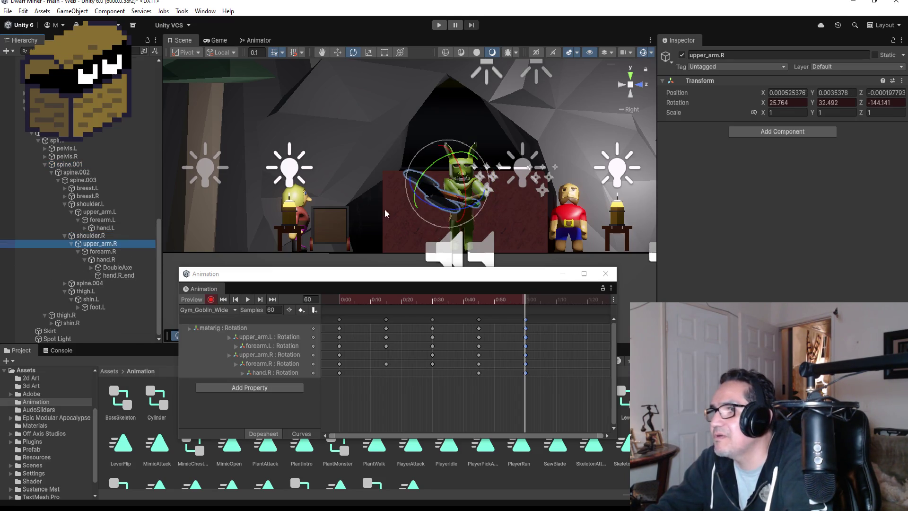
key("Down")
key("Down")
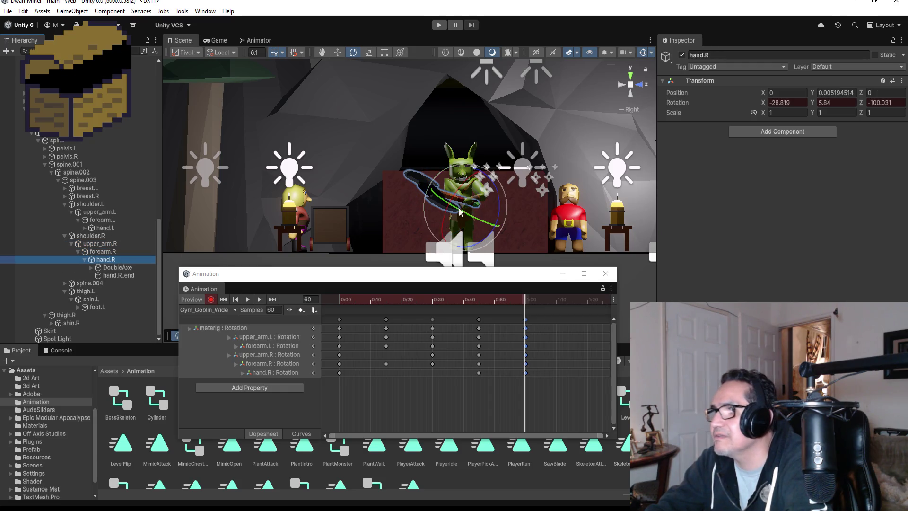
- Rotate hand.R and upper_arm.R outward, keying hand.R at -81.699, 17.631, -108.777 at frame 60
mouse_move(463, 217)
left_mouse_down()
mouse_move(514, 229)
mouse_move(504, 225)
left_mouse_up()
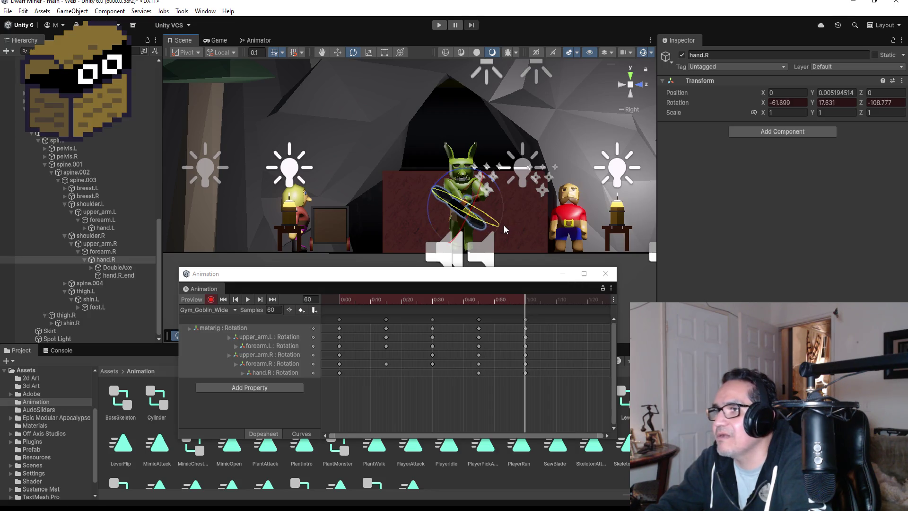
left_click(108, 252)
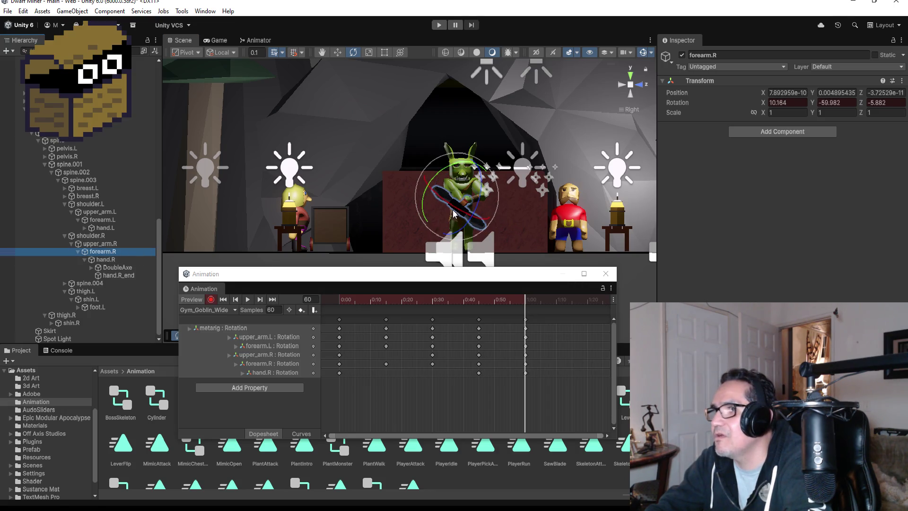
left_click(99, 245)
left_click_drag(442, 209, 475, 218)
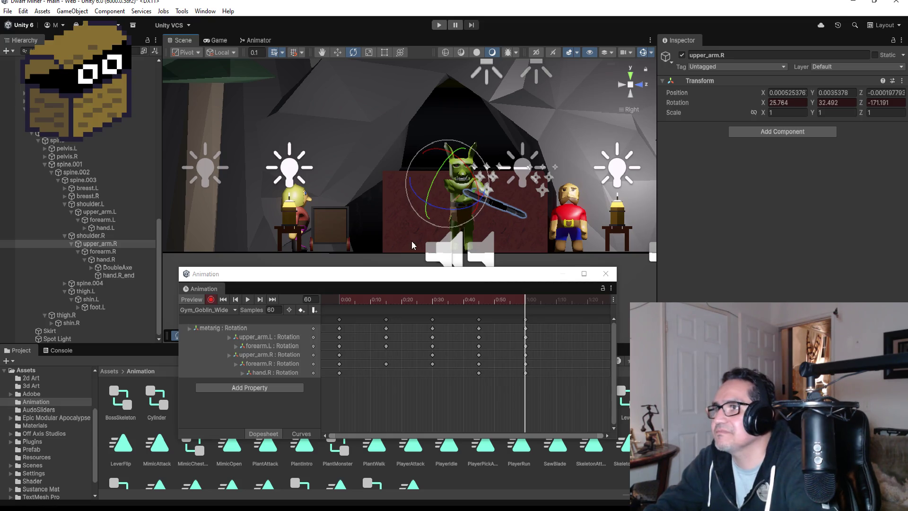
left_click(105, 259)
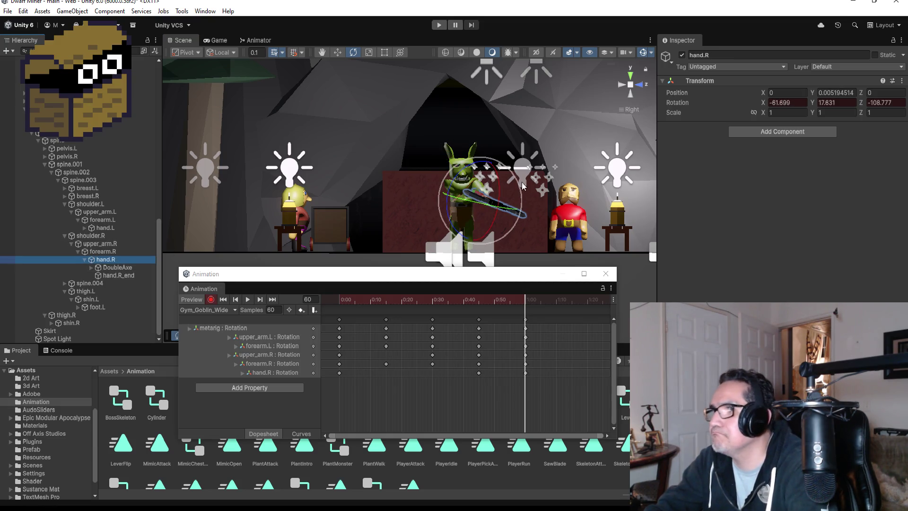
mouse_move(517, 181)
left_mouse_down()
mouse_move(531, 193)
mouse_move(523, 177)
mouse_move(514, 186)
left_mouse_up()
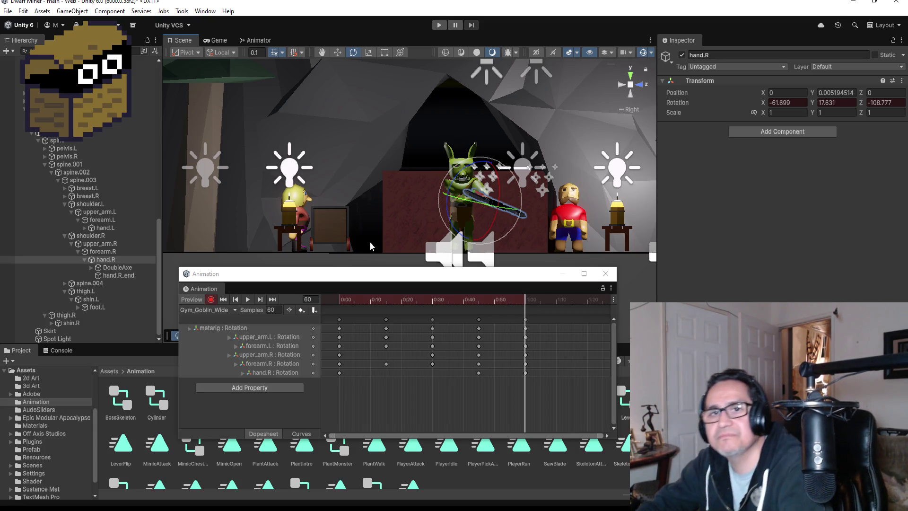
left_click_drag(519, 213, 416, 232)
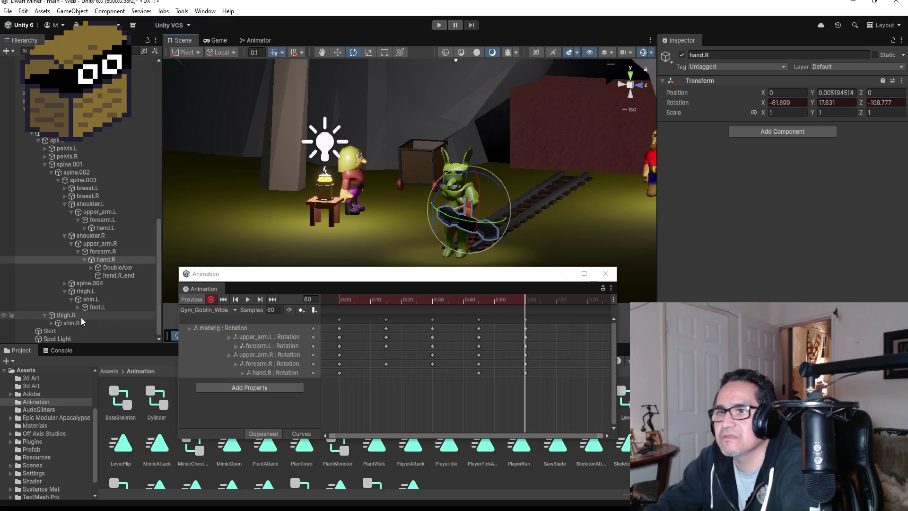
- Rotate forearm.L to 70.028, -84.705, 21.972 at frame 60, then stop recording and preview the swing
left_click(94, 213)
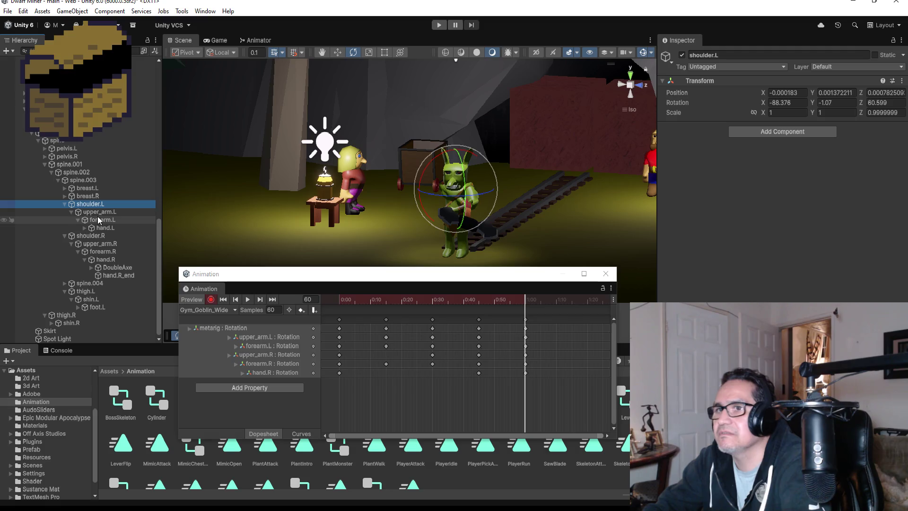
mouse_move(363, 227)
left_mouse_down()
mouse_move(458, 207)
mouse_move(412, 225)
mouse_move(424, 225)
left_mouse_up()
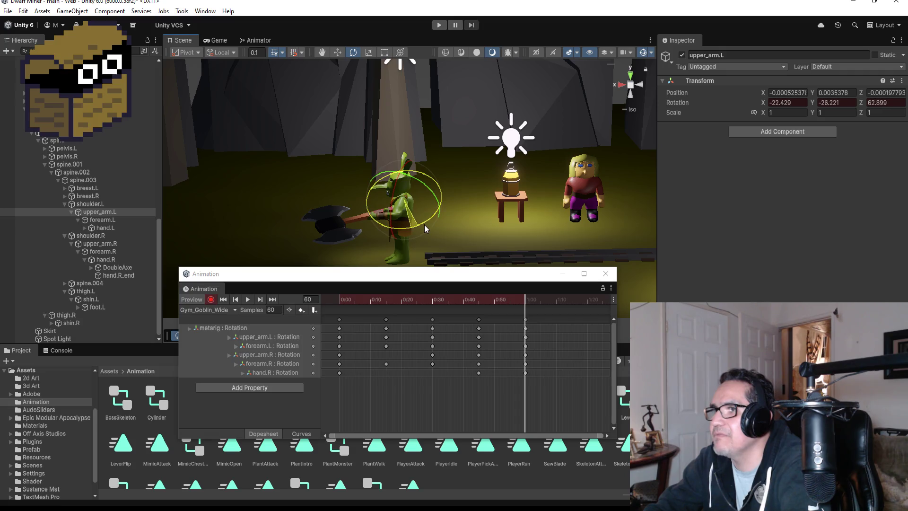
left_click(100, 221)
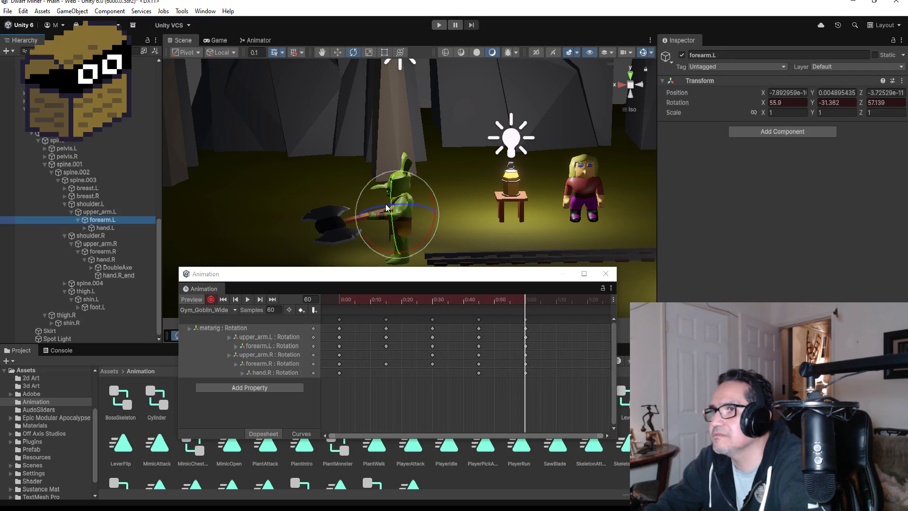
mouse_move(393, 217)
left_mouse_down()
mouse_move(395, 201)
mouse_move(427, 195)
mouse_move(409, 233)
mouse_move(443, 256)
left_mouse_up()
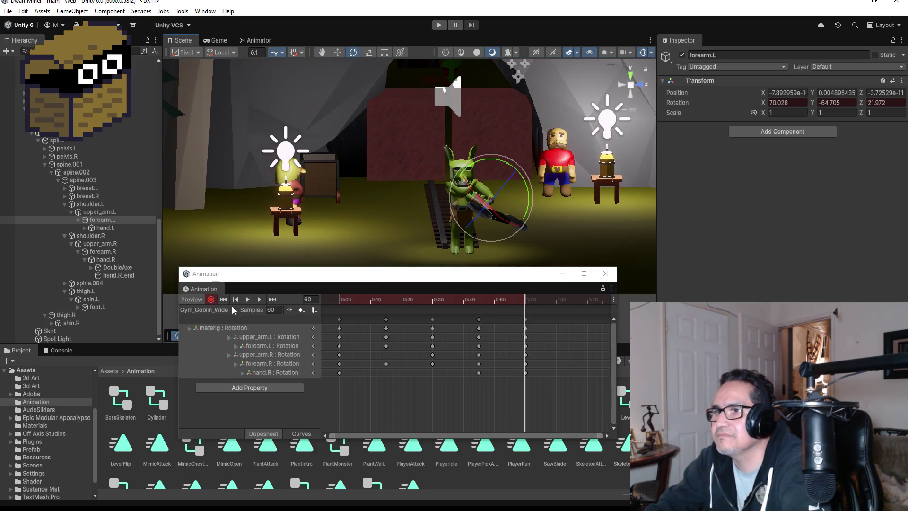
left_click(211, 300)
left_click(247, 299)
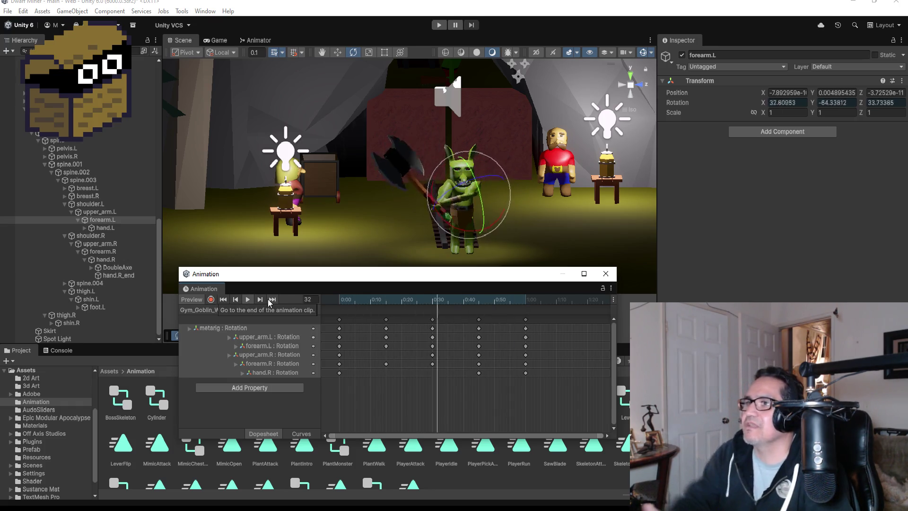
- Stop the preview at frame 60 and add a key on every rotation track at 1:10
left_click_drag(501, 203, 531, 212)
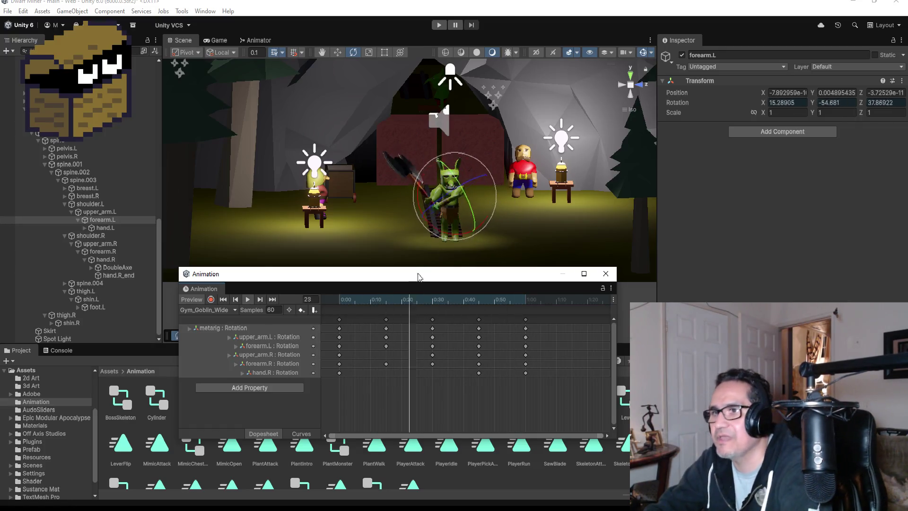
left_click(260, 299)
left_click(260, 299)
scroll(539, 332, "down", 2)
right_click(534, 324)
left_click(536, 326)
- Move the new key column to frame 75, start recording, and try turning upper_arm.L, then undo it
left_click_drag(534, 325, 530, 327)
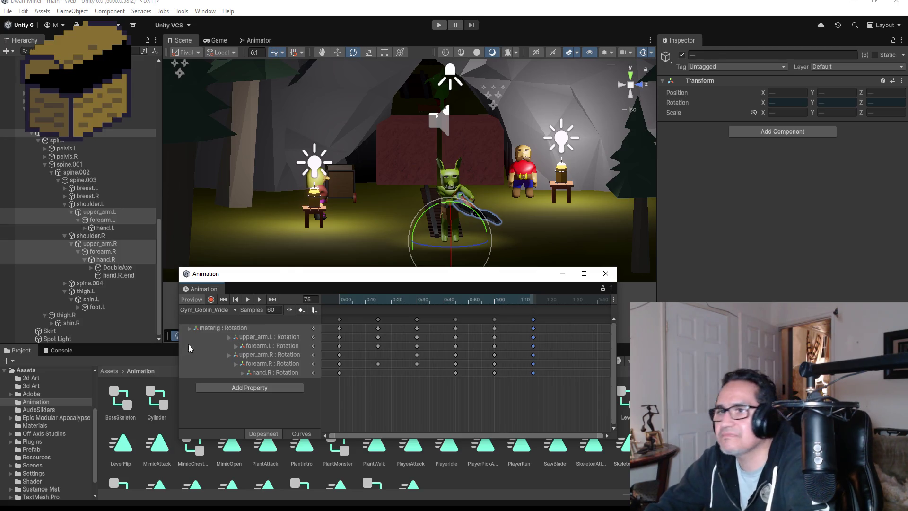
left_click(211, 298)
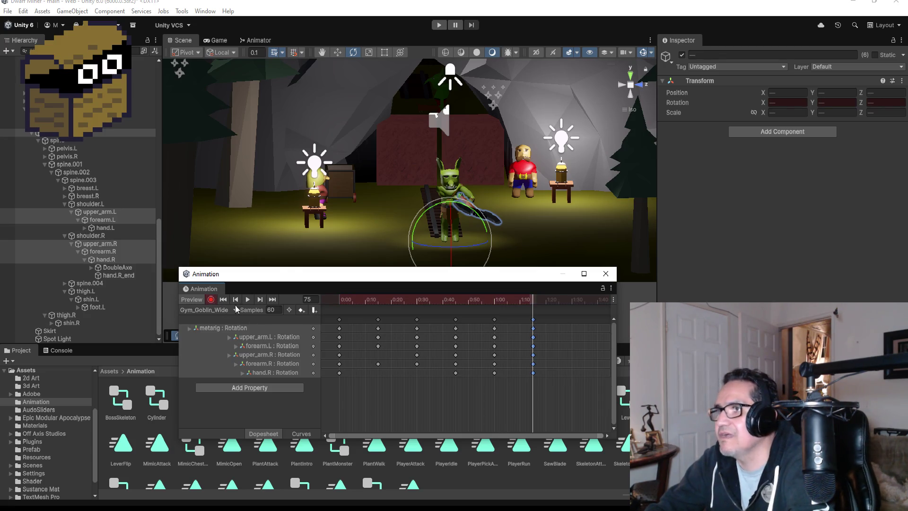
left_click(99, 212)
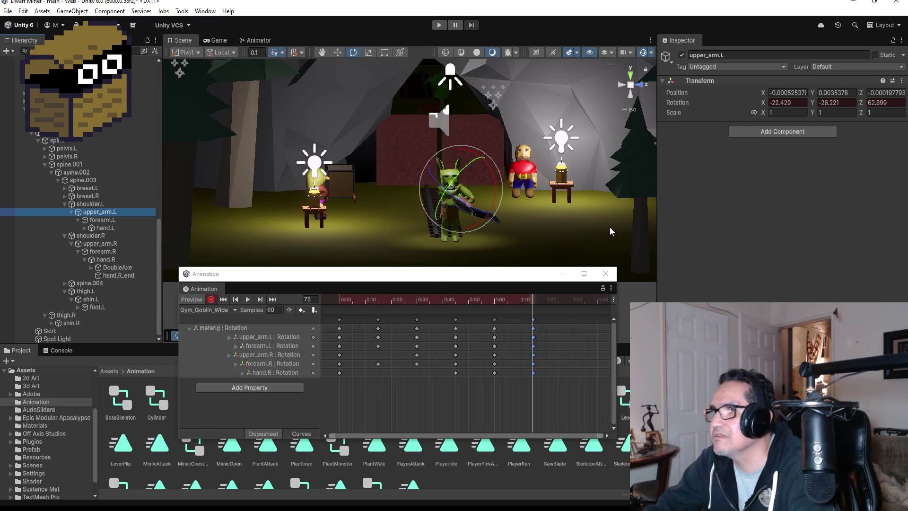
left_click_drag(581, 195, 628, 107)
left_click(623, 86)
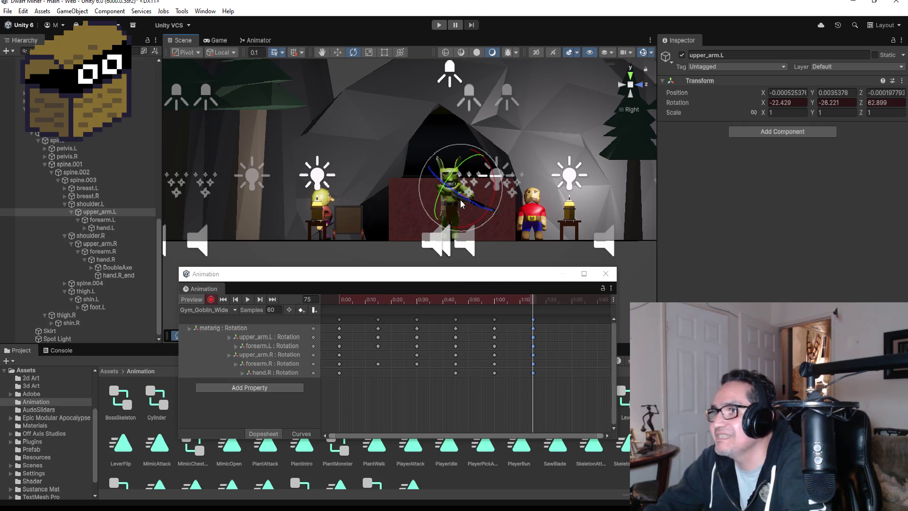
mouse_move(461, 198)
left_mouse_down()
mouse_move(493, 189)
mouse_move(386, 235)
left_mouse_up()
key("ctrl+z")
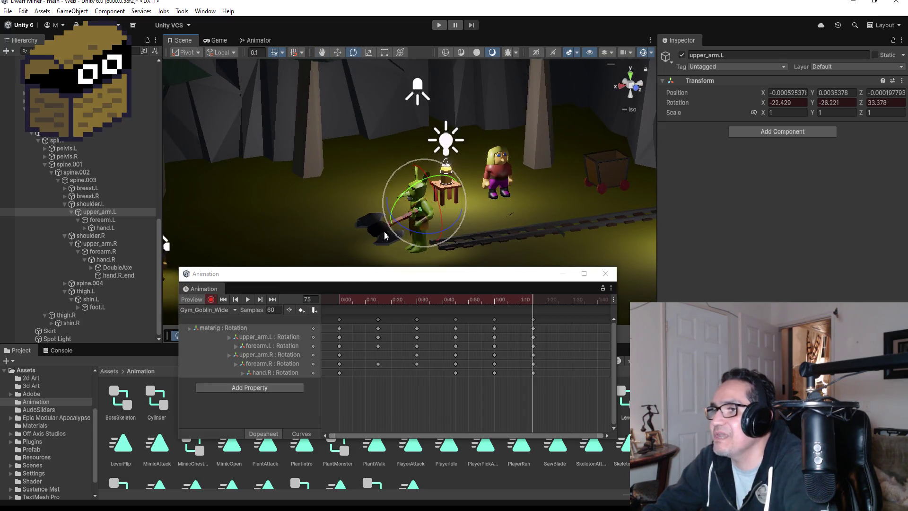
- Raise upper_arm.R and rotate upper_arm.L at frame 75, undoing the unwanted rotations
left_click(100, 243)
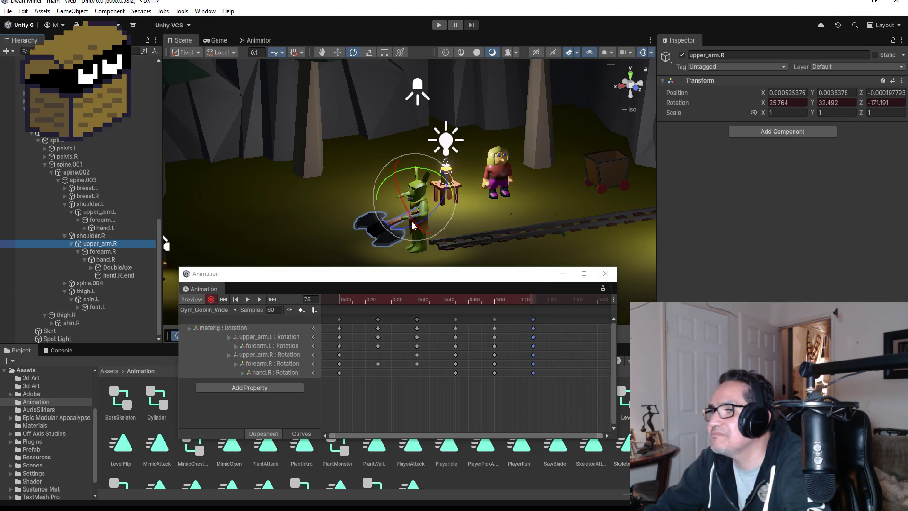
mouse_move(410, 218)
left_mouse_down()
mouse_move(433, 229)
mouse_move(641, 198)
left_mouse_up()
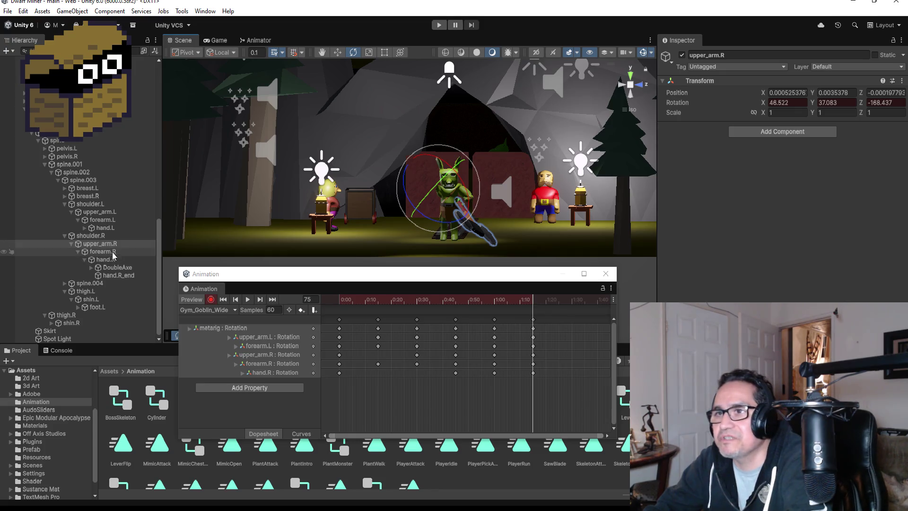
left_click(102, 210)
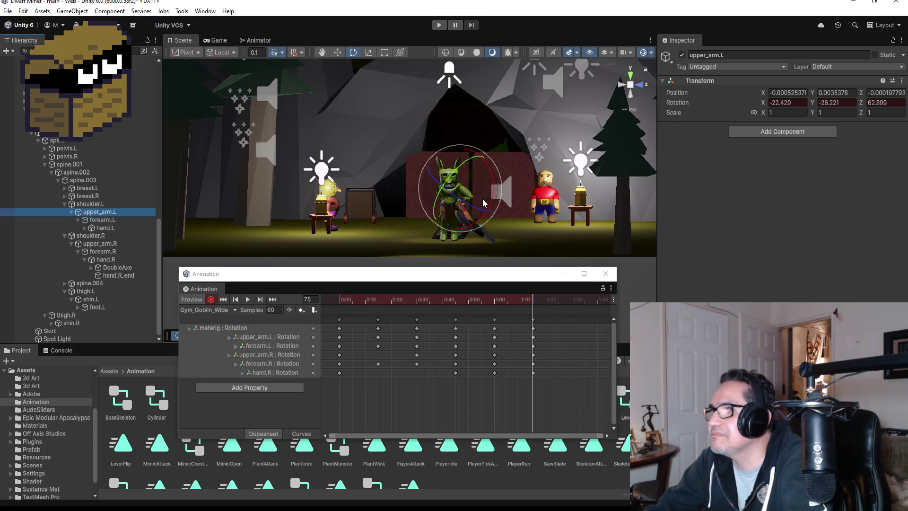
mouse_move(464, 202)
left_mouse_down()
mouse_move(493, 206)
mouse_move(425, 233)
left_mouse_up()
mouse_move(419, 192)
left_mouse_down()
mouse_move(429, 257)
mouse_move(443, 221)
mouse_move(679, 192)
mouse_move(607, 211)
mouse_move(616, 211)
left_mouse_up()
left_click_drag(534, 222, 589, 219)
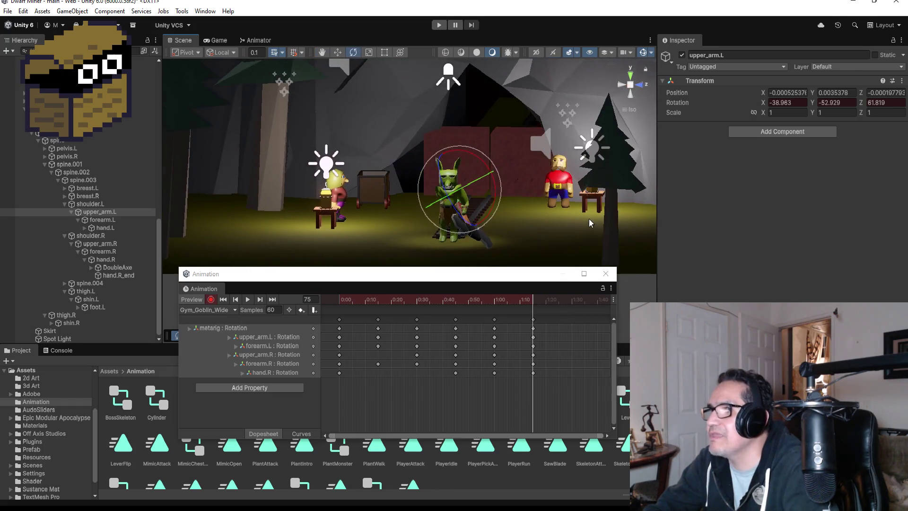
key("ctrl+z")
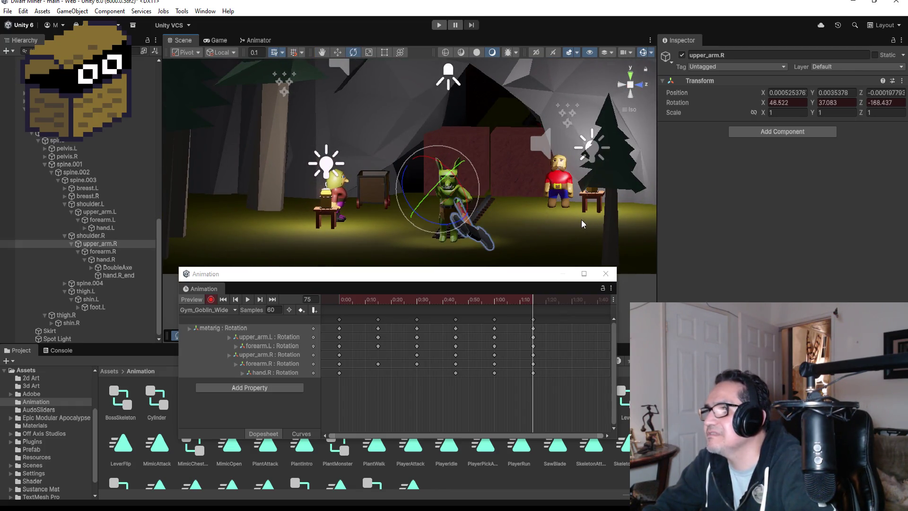
key("ctrl+z")
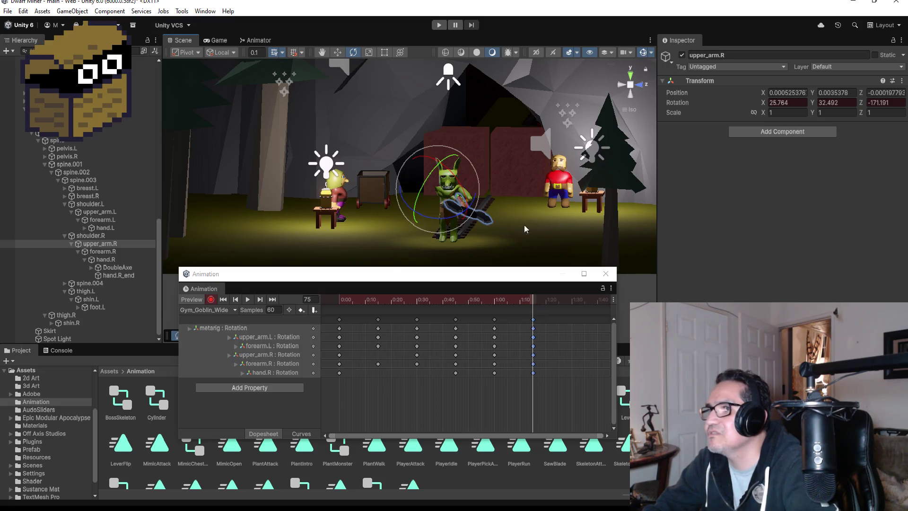
mouse_move(512, 209)
left_mouse_down()
mouse_move(561, 216)
mouse_move(501, 218)
left_mouse_up()
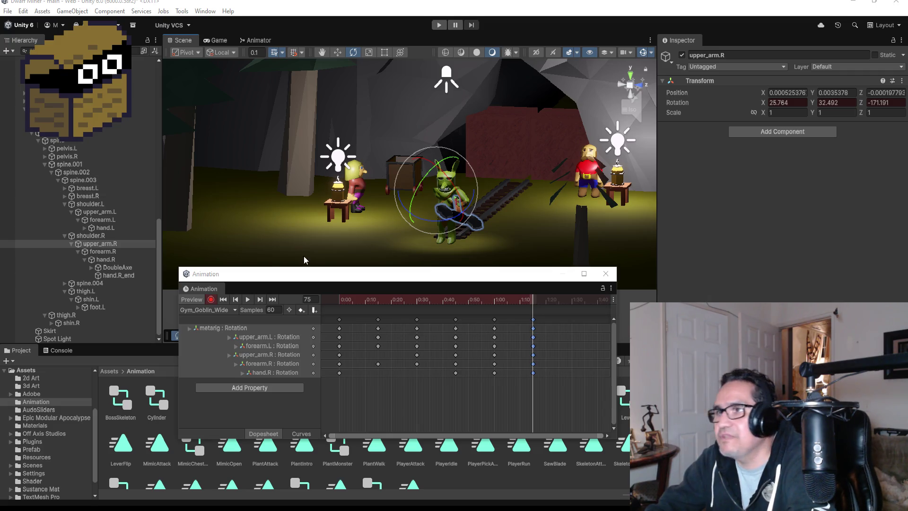
left_click(83, 180)
- Twist spine.003 to Y -30.878 at frame 75, stop recording, and preview the swing end to start
left_click_drag(455, 198, 500, 193)
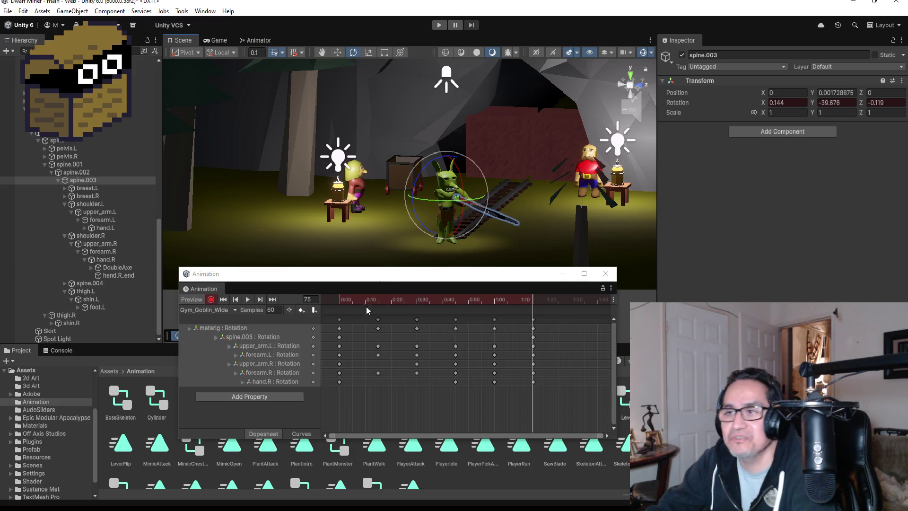
left_click(211, 300)
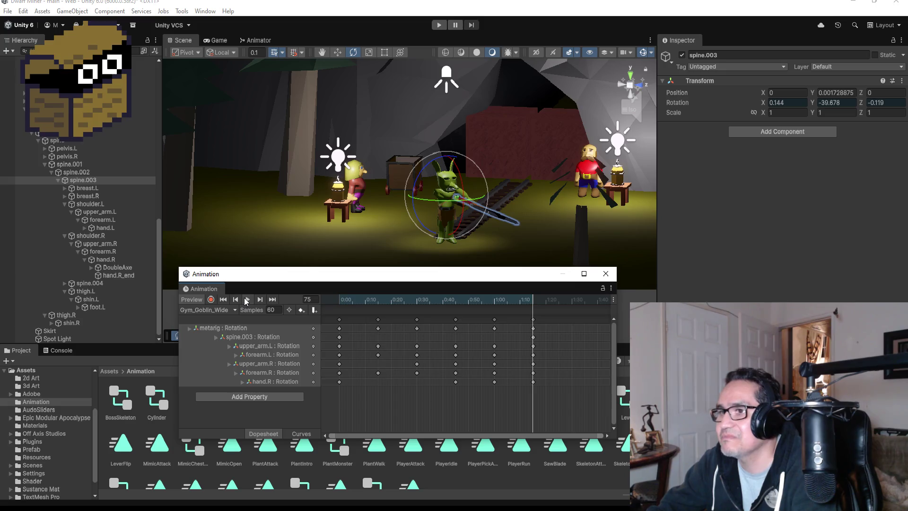
left_click(246, 299)
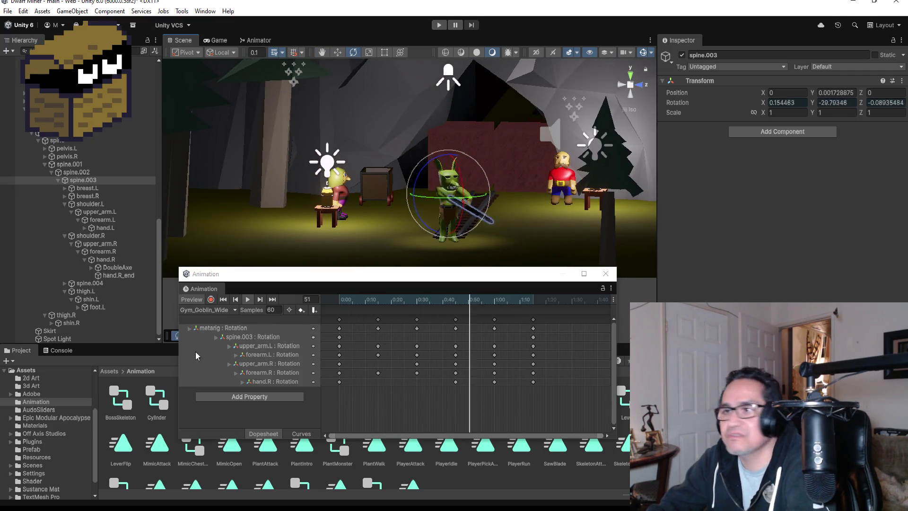
left_click(246, 299)
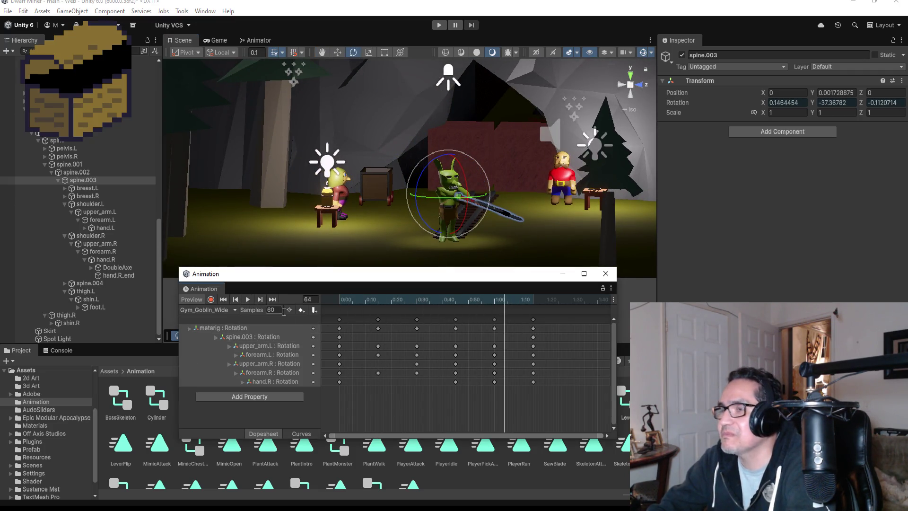
left_click(273, 300)
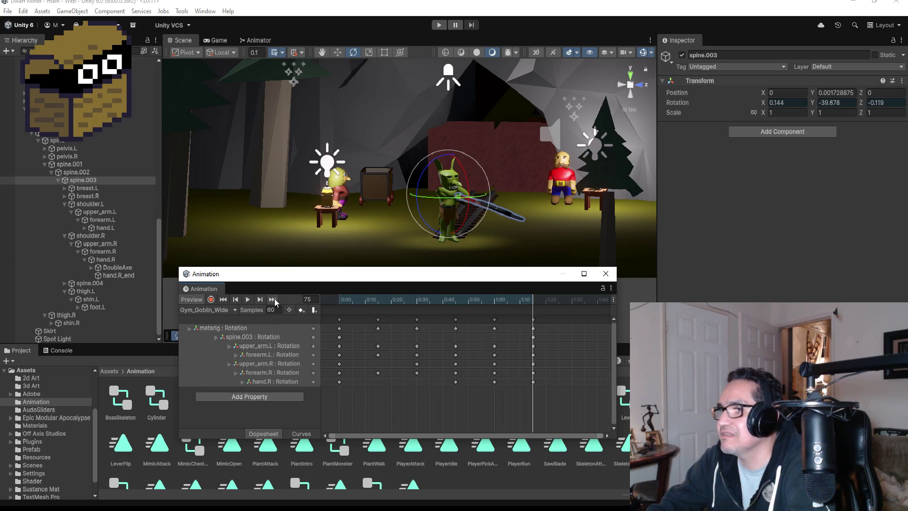
scroll(543, 339, "down", 2)
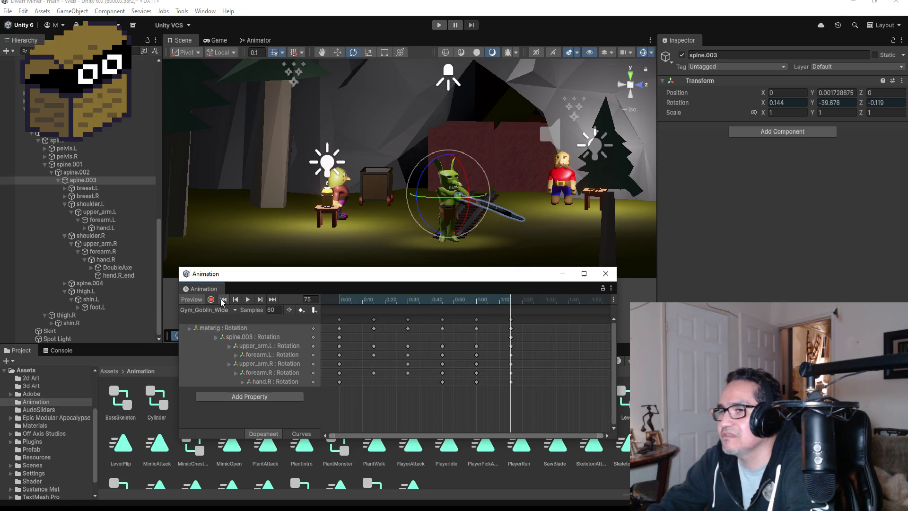
left_click(223, 300)
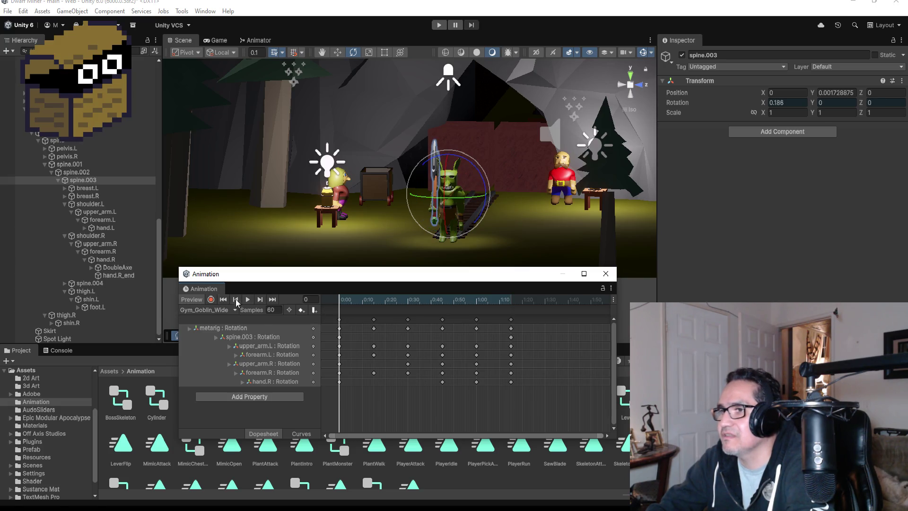
- Copy the 0:00 key column and paste it near the clip's end, nudging it slightly later
left_click(340, 327)
right_click(543, 324)
left_click(551, 325)
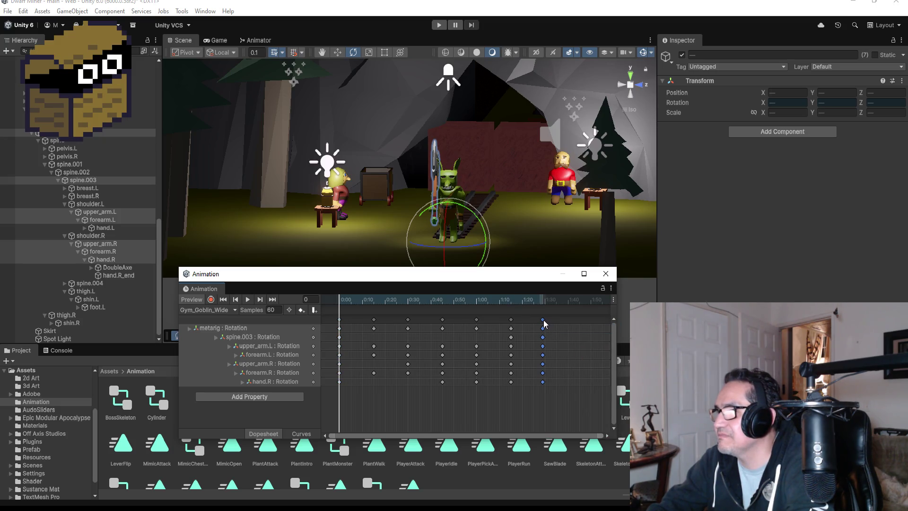
left_click_drag(546, 320, 546, 319)
left_click(280, 312)
type("45")
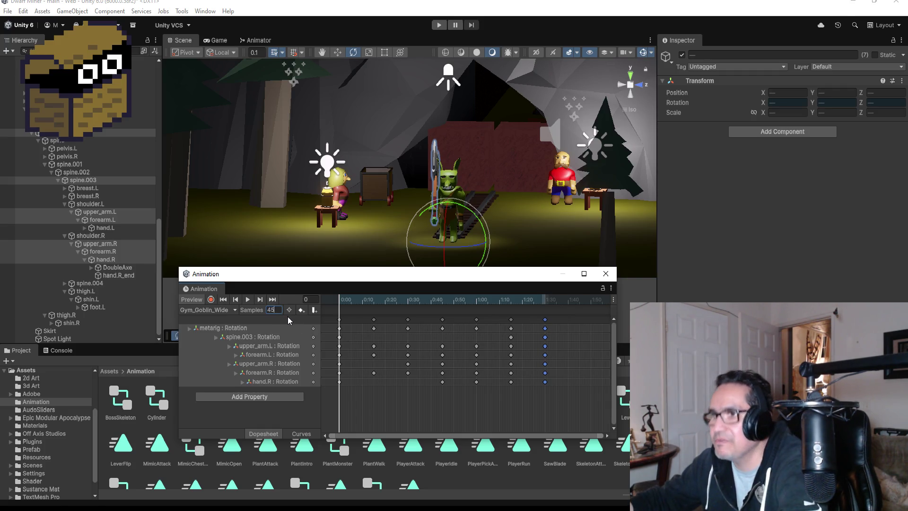
- Set the clip's Samples to 80, play the faster swing, and close the Animation window
key("Return")
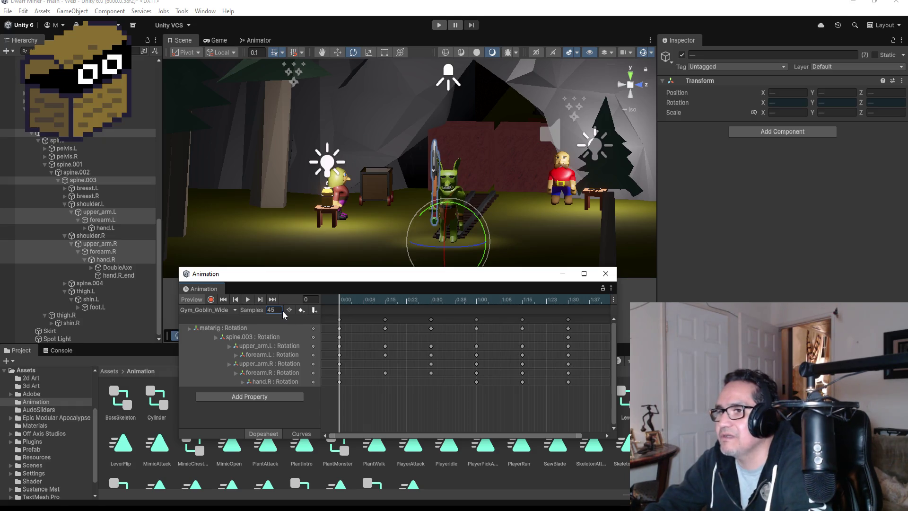
left_click(279, 311)
key("BackSpace")
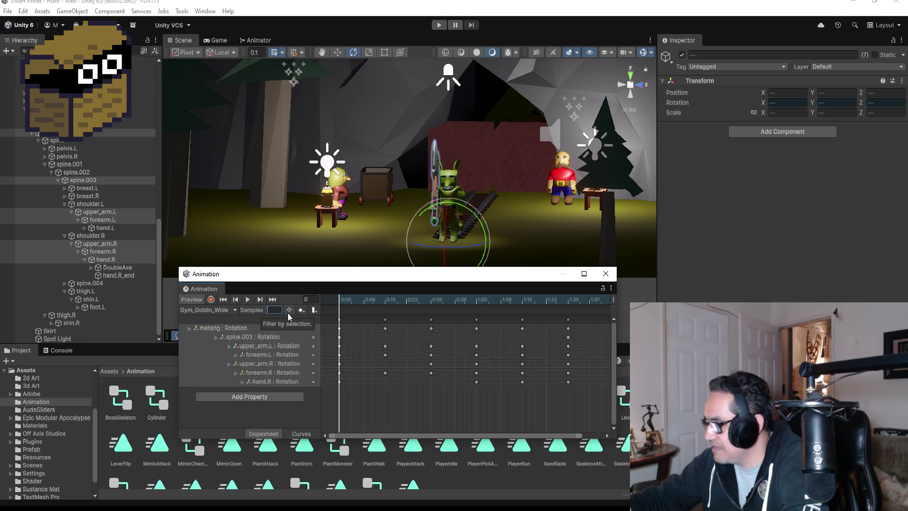
type("80")
key("Return")
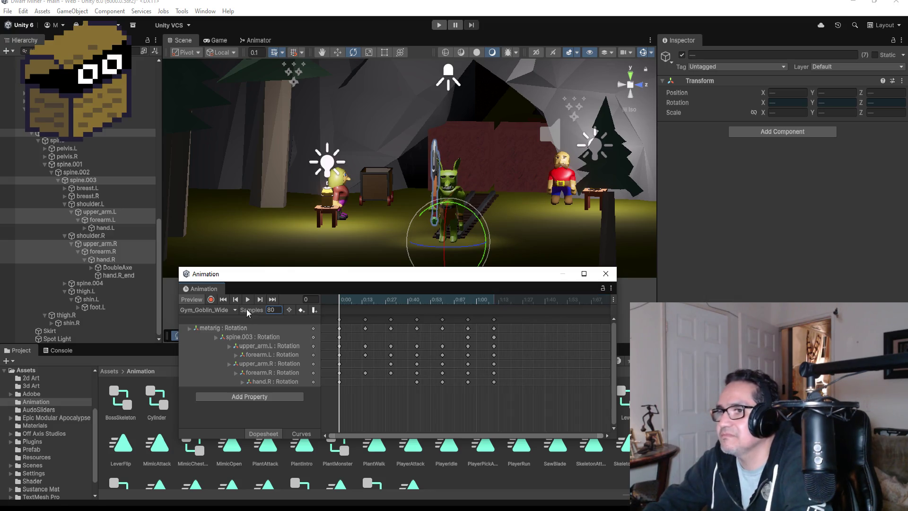
left_click(250, 300)
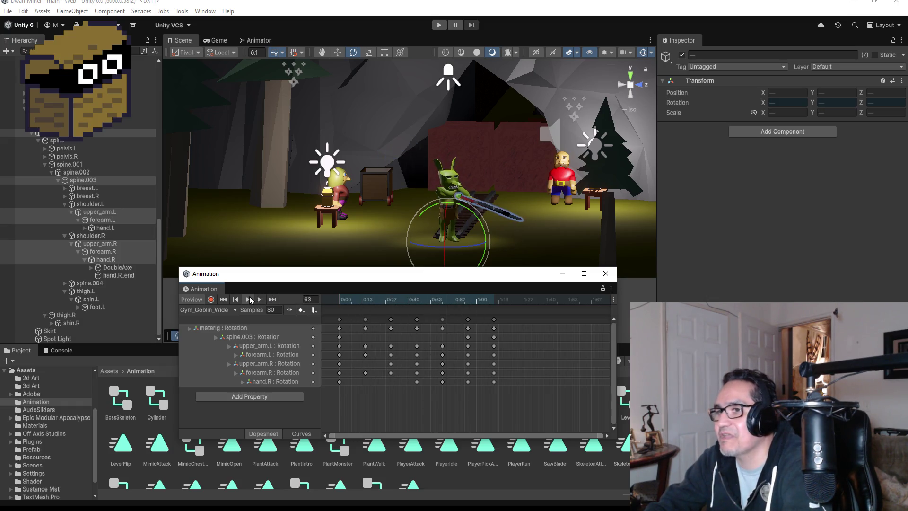
left_click(605, 273)
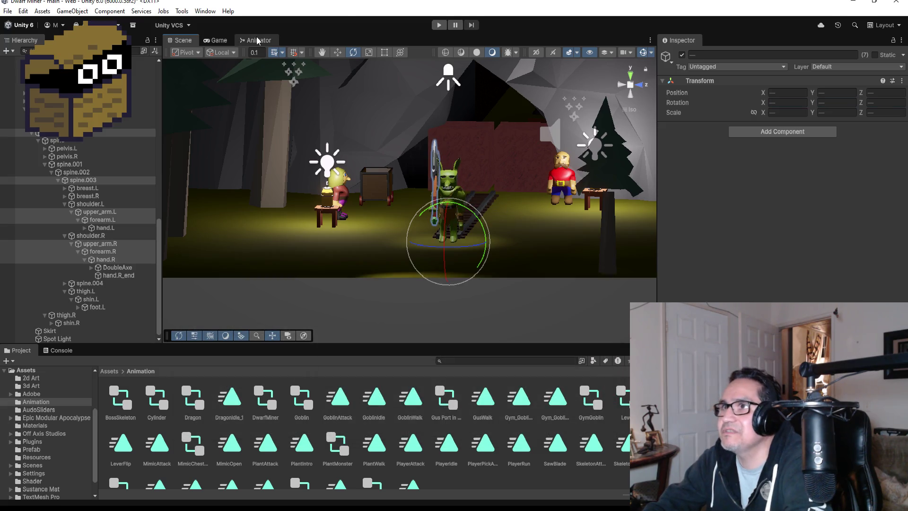
- Make Gym_Goblin_Wide the GymGoblin Animator's layer default state, then start Play mode
left_click(255, 40)
right_click(395, 298)
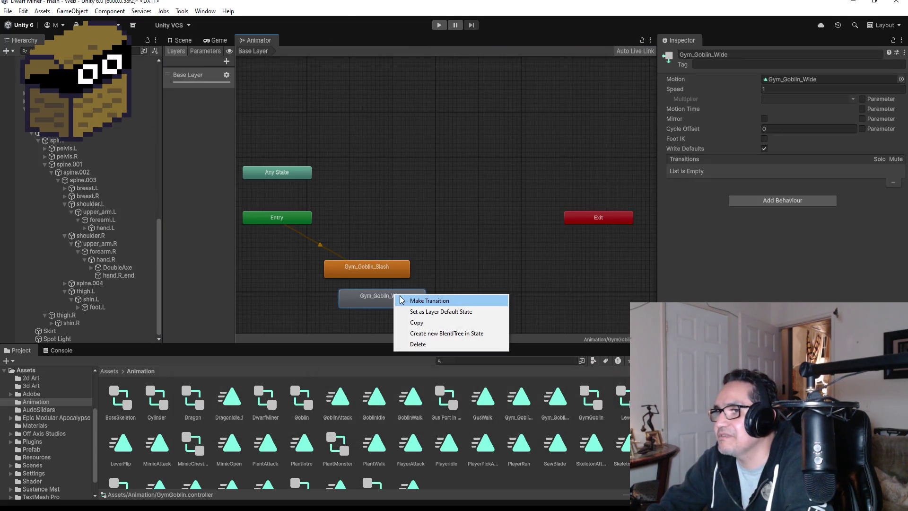
left_click(427, 312)
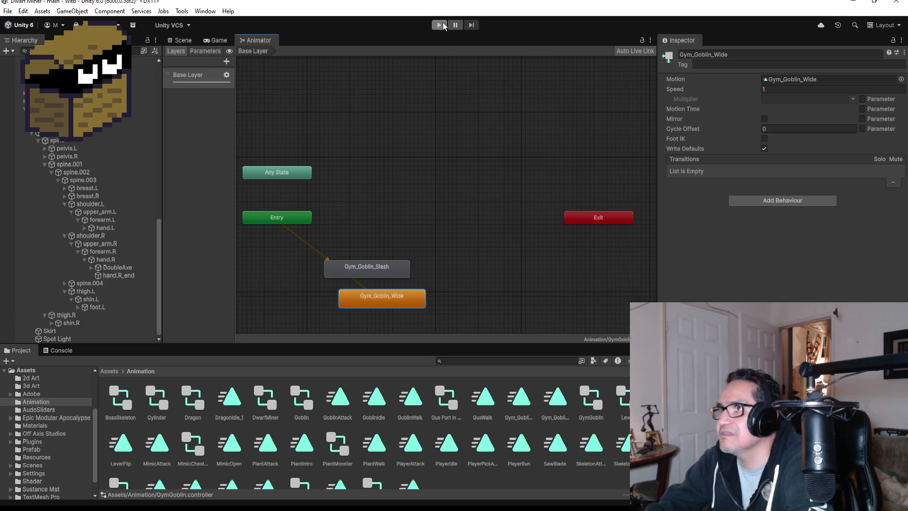
left_click(440, 25)
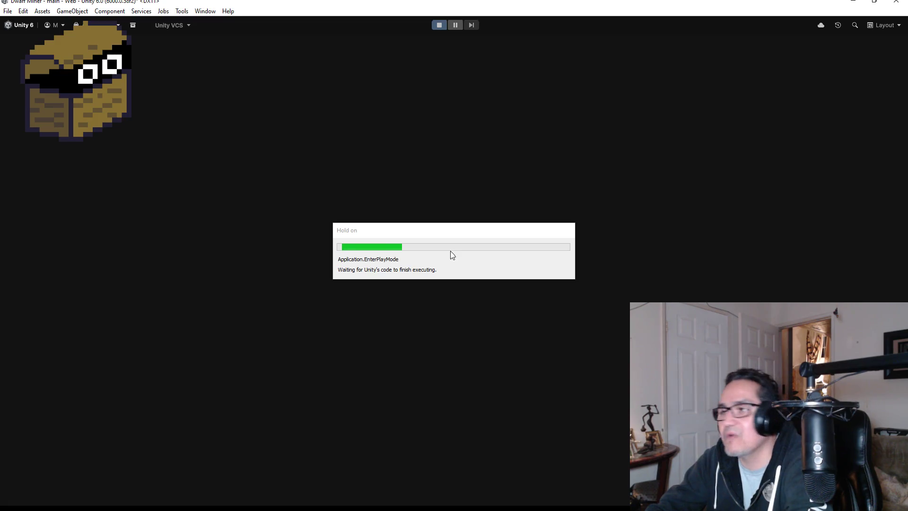
key("Escape")
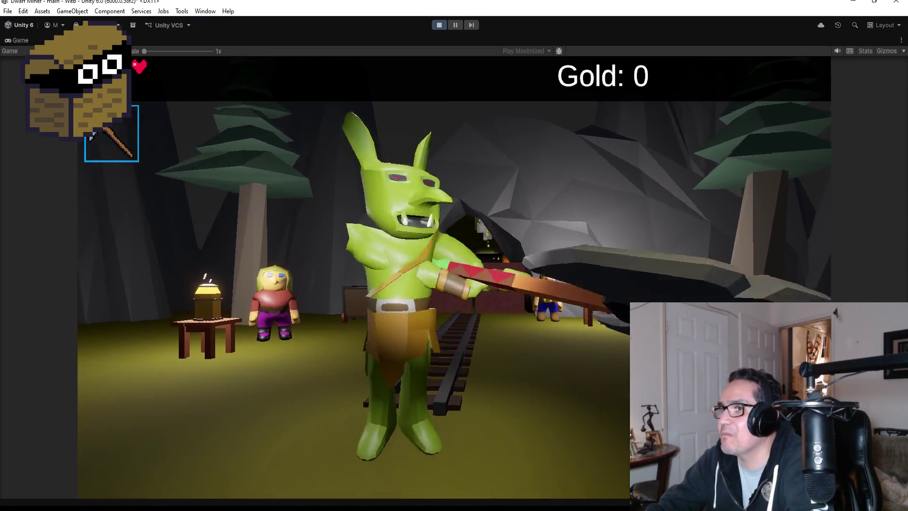
- Equip the axe with 2, walk toward the goblin to watch its wide swing, then pause
key("2")
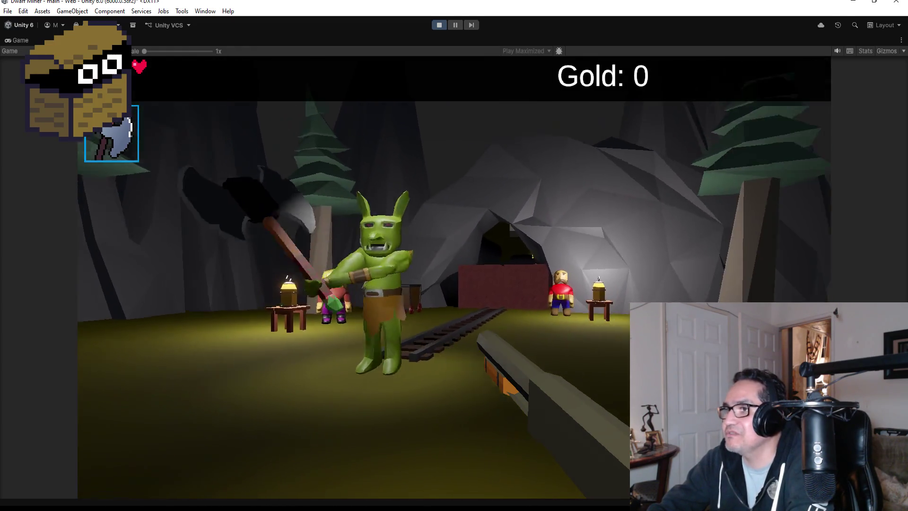
key("w")
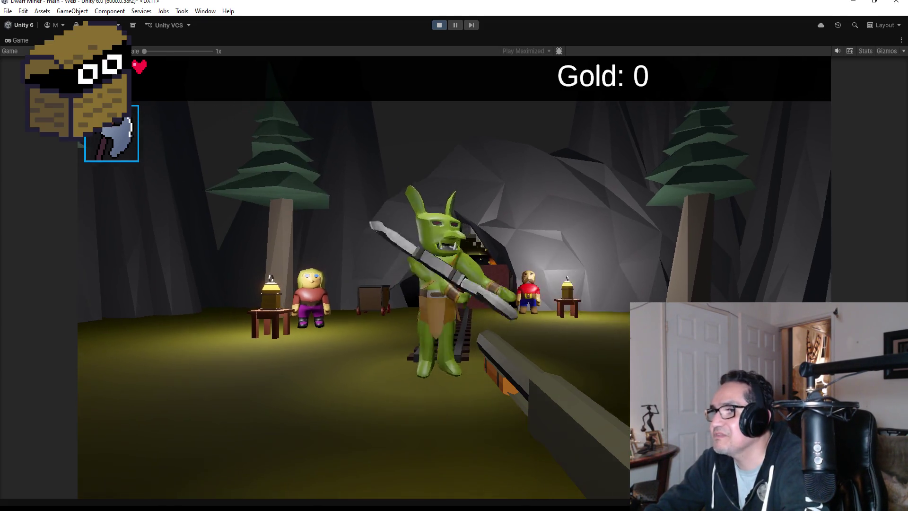
key("Escape")
key("Escape")
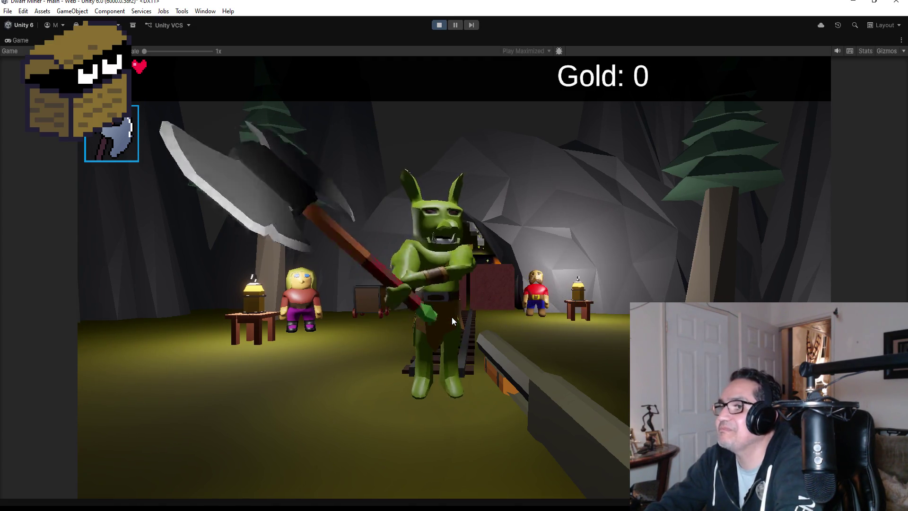
key("Escape")
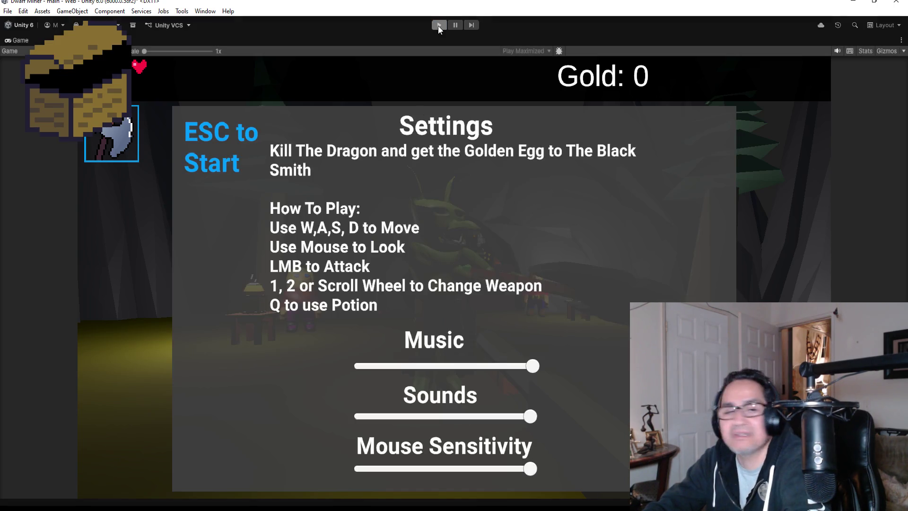
- Stop play mode, save the scene with File > Save, and return to the Scene view
left_click(438, 25)
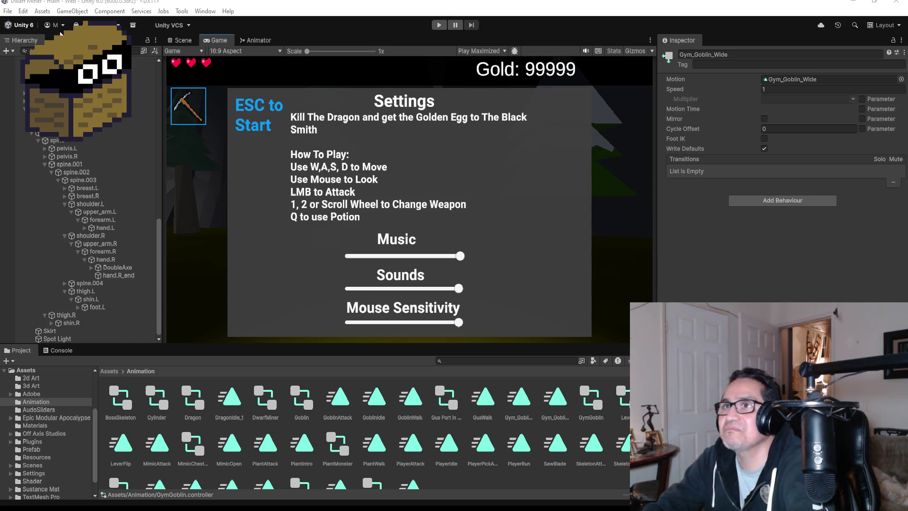
left_click(7, 11)
left_click(19, 58)
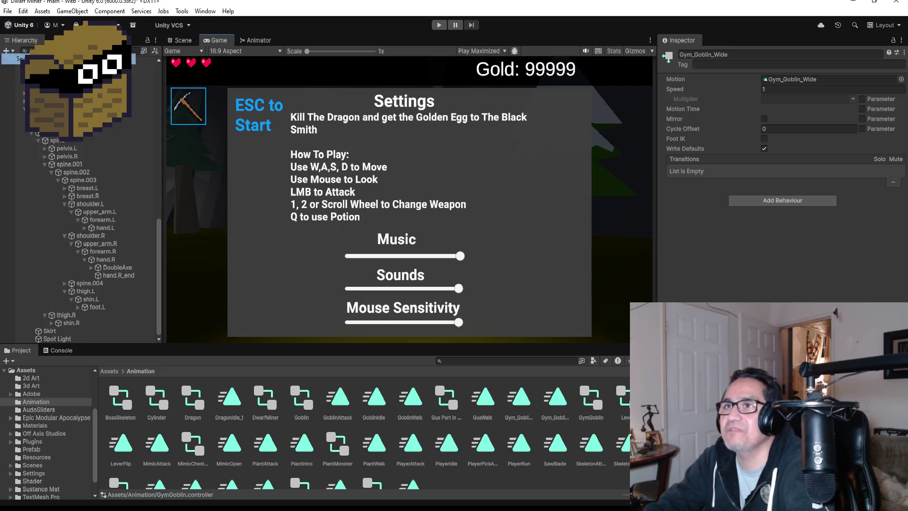
left_click(187, 44)
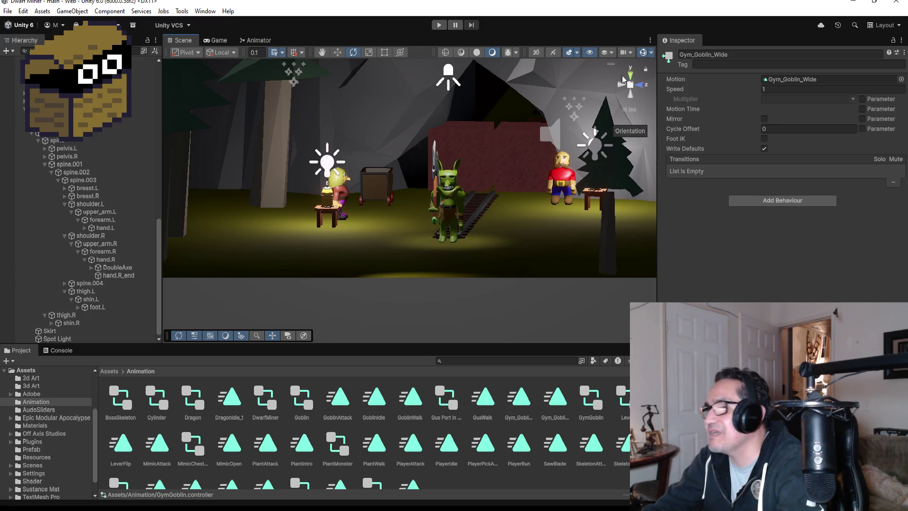
- Select GymGoblin and drag Gym_Goblin_Wide beneath Gym_Goblin_Slash in the Animator graph
left_click(31, 133)
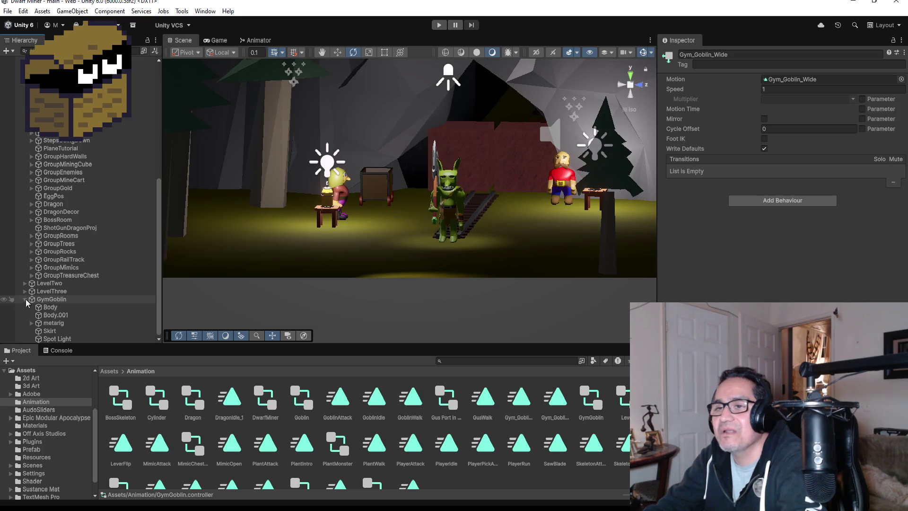
left_click(26, 300)
scroll(65, 165, "up", 5)
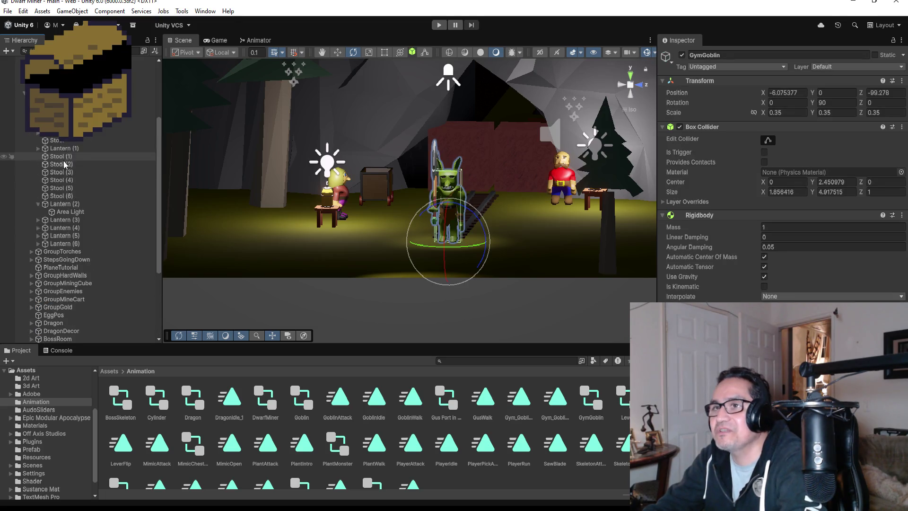
scroll(65, 164, "up", 2)
left_click(27, 202)
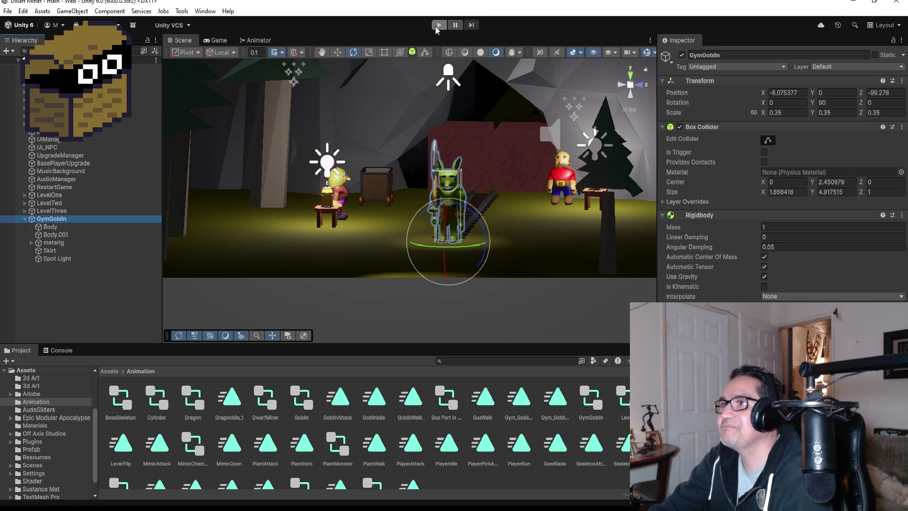
left_click(278, 40)
left_click_drag(391, 306, 376, 305)
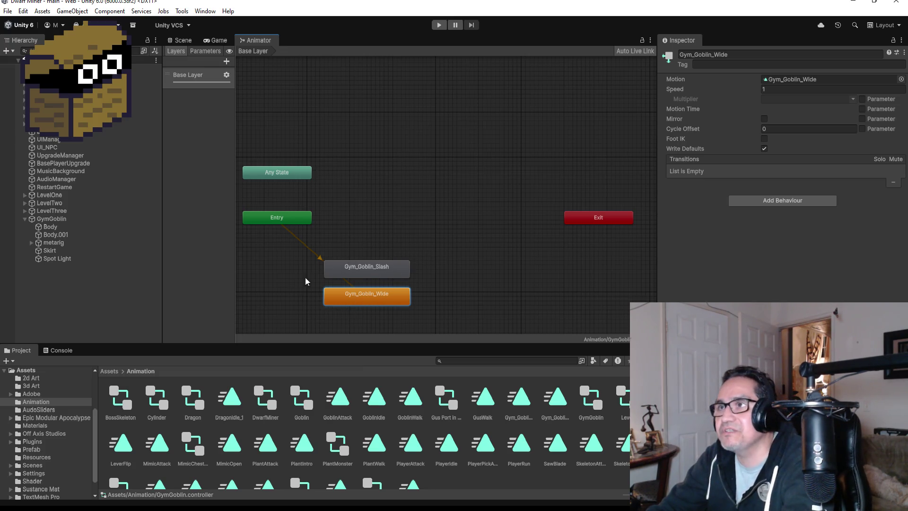
- Play-test again to watch the goblin's axe swing, then pause and stop play mode
left_click(183, 40)
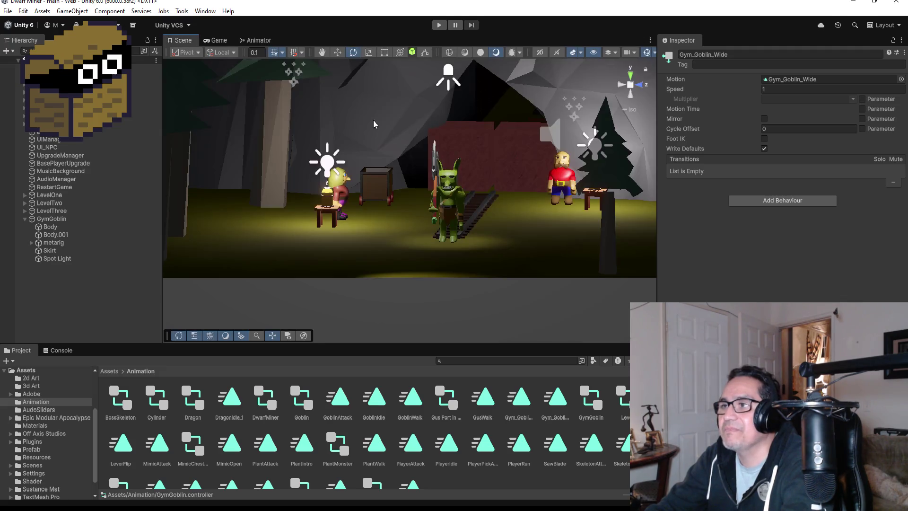
left_click(439, 25)
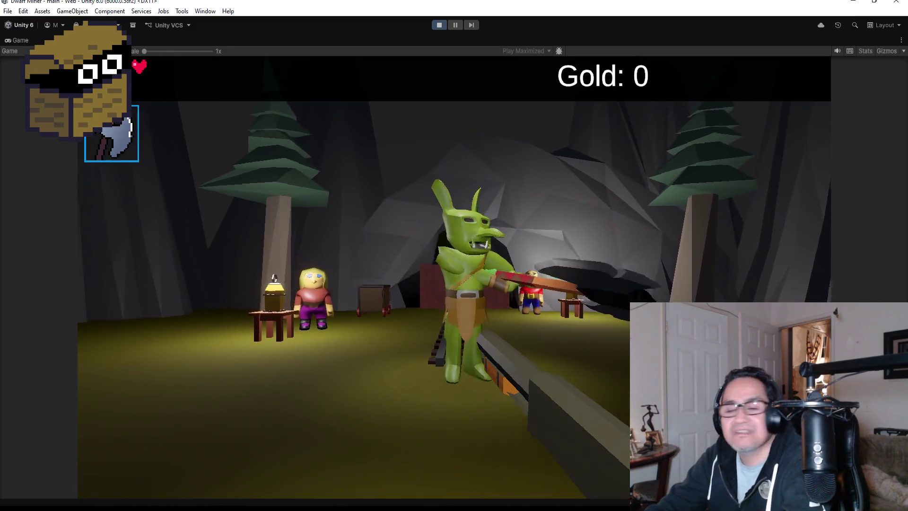
key("Escape")
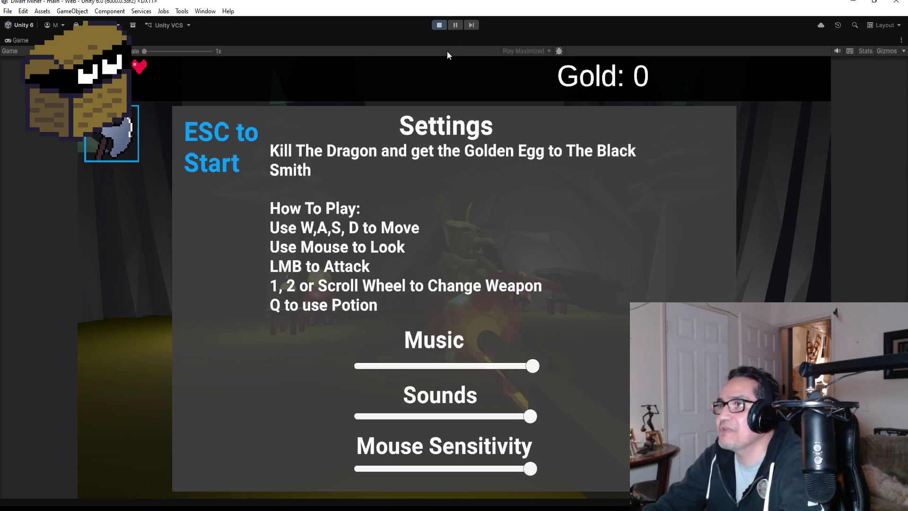
left_click(436, 25)
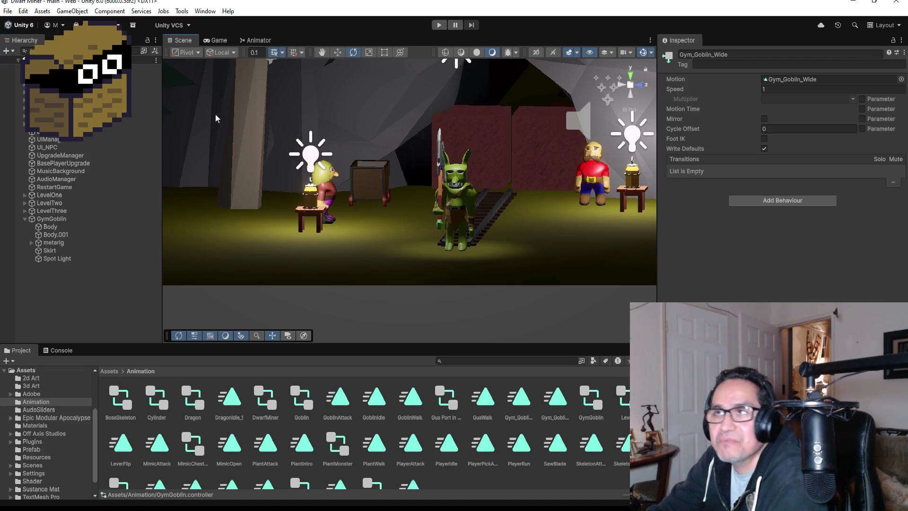
- Open the File menu and close it without choosing a command
left_click(8, 11)
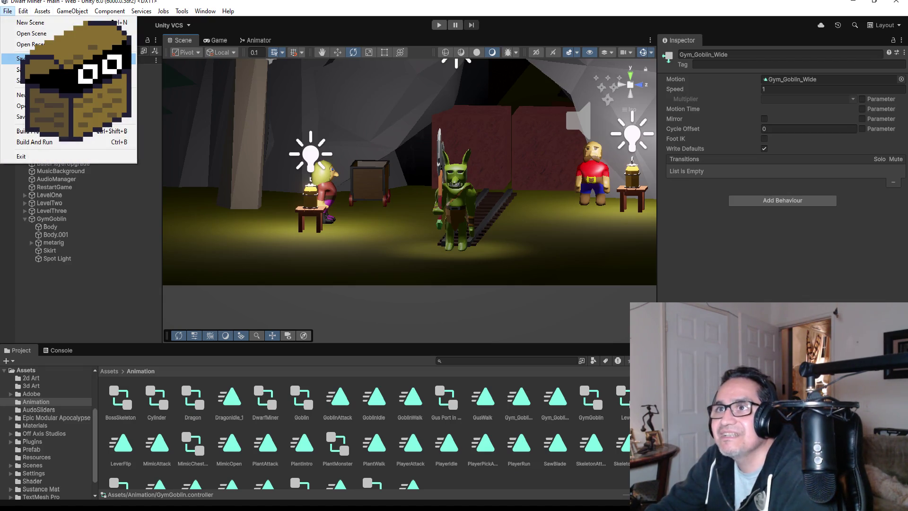
key("Escape")
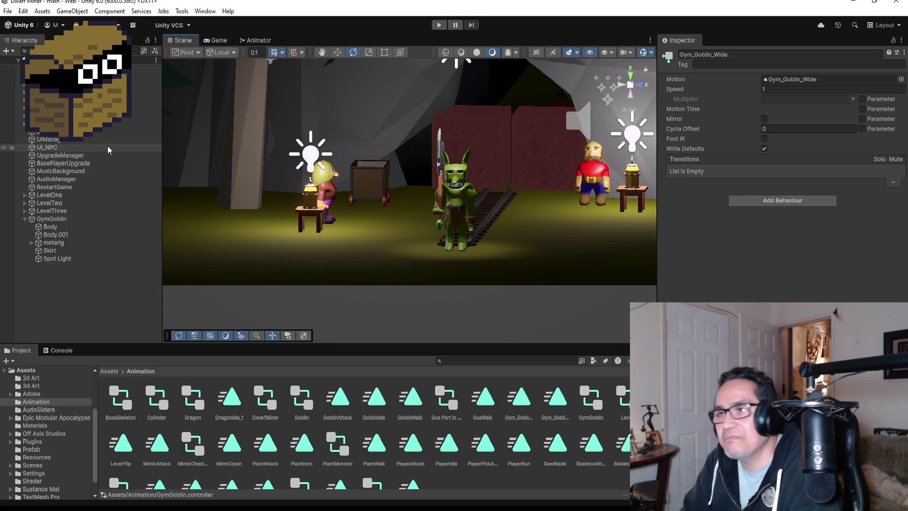
left_click(7, 11)
key("Escape")
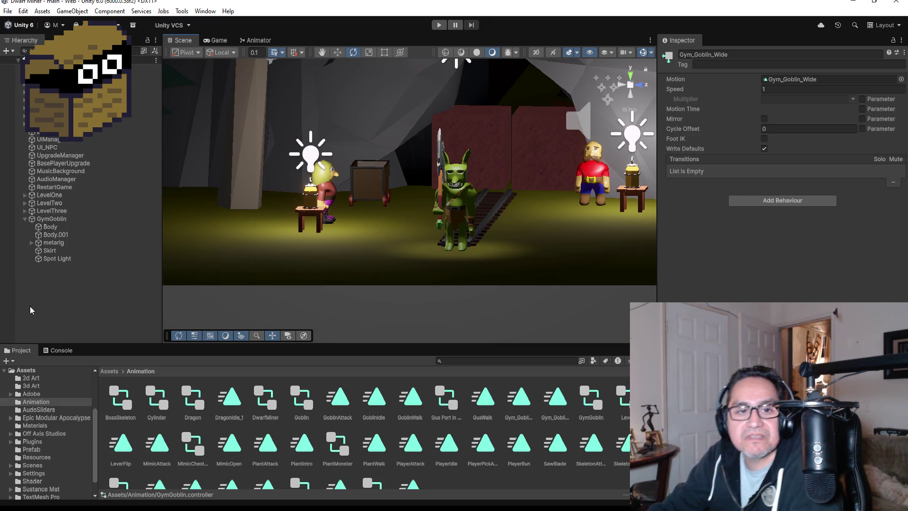